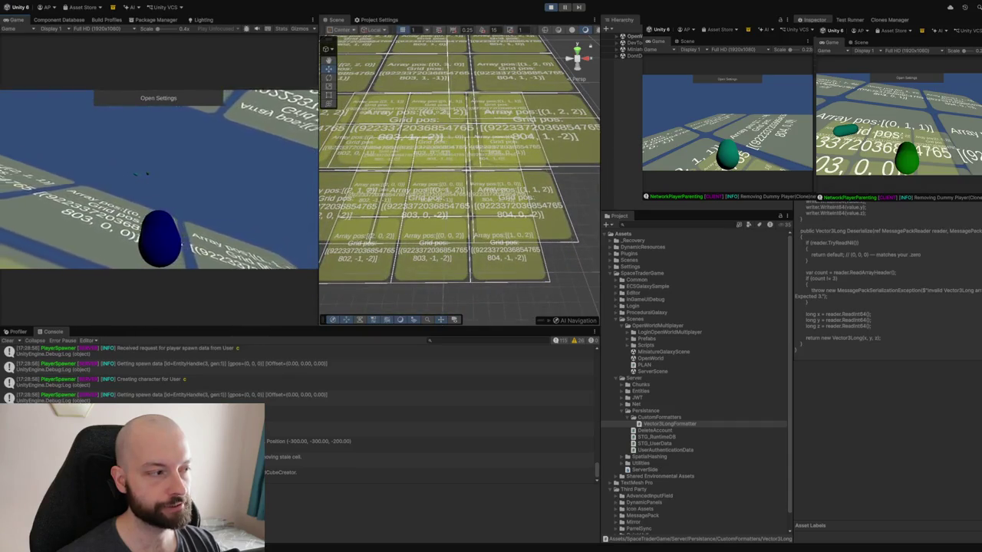
Zoom out and orbit the Scene view to show the whole chunk tile grid in perspective
scroll(456, 172, down, 5)
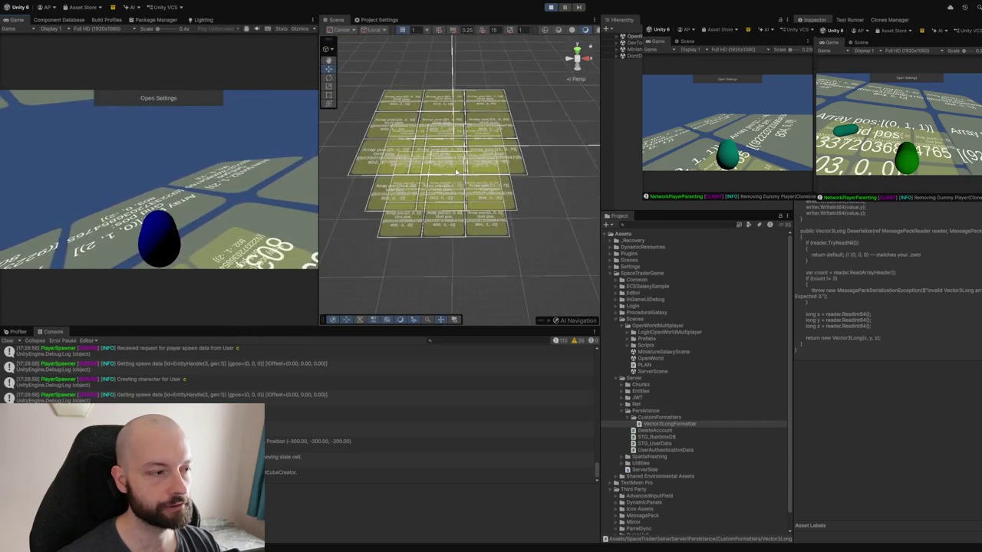
drag(456, 172, 491, 176)
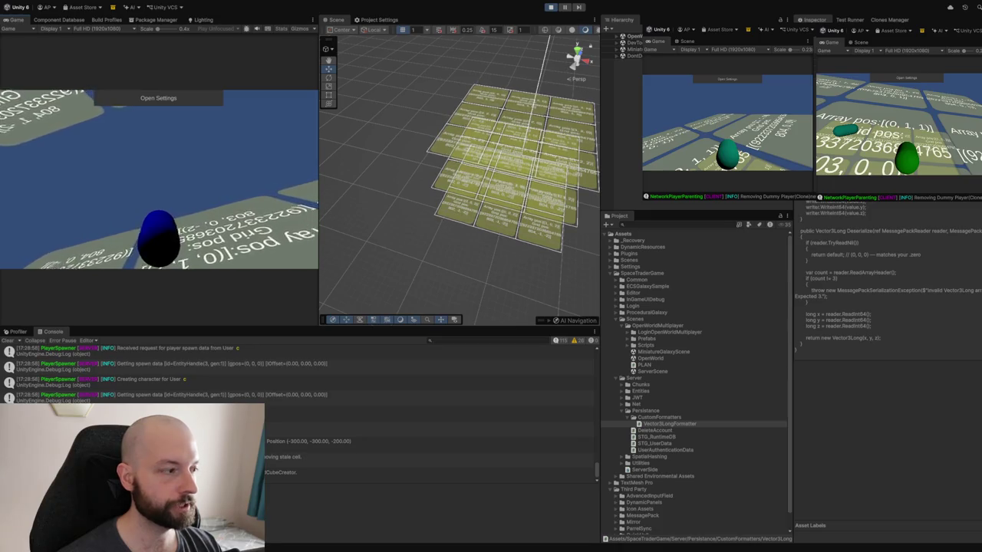
Orbit the Scene view around the chunk grid, then return camera control to the Game view
key(alt)
drag(397, 215, 417, 213)
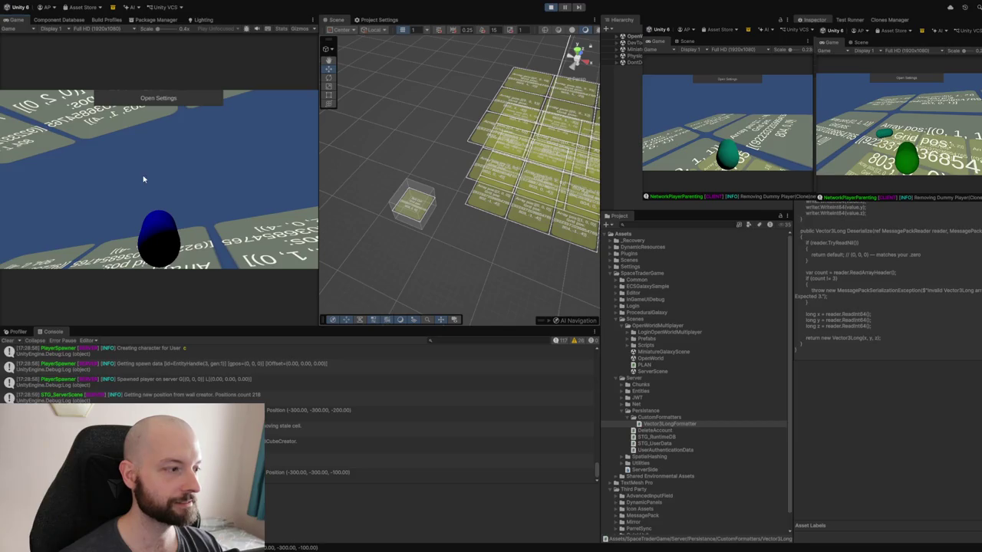
click(228, 181)
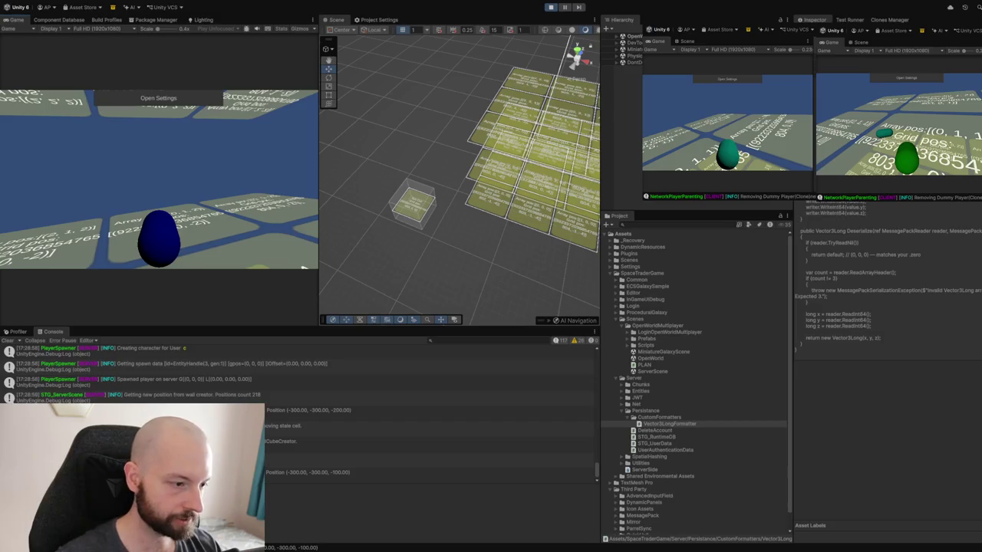
Open MiniatureGalaxyScene, run and stop it, then expand the ProceduralGalaxy folder
double_click(664, 351)
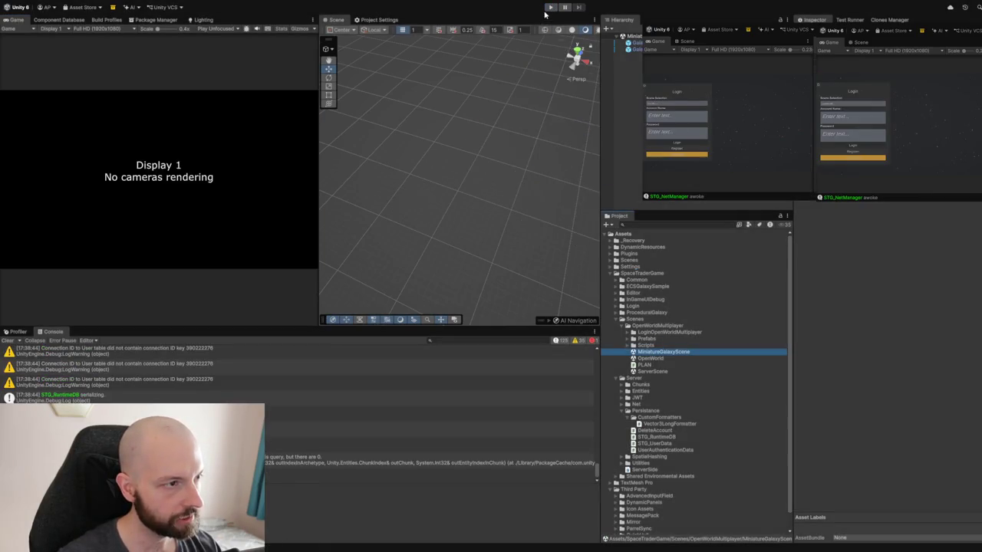
click(550, 6)
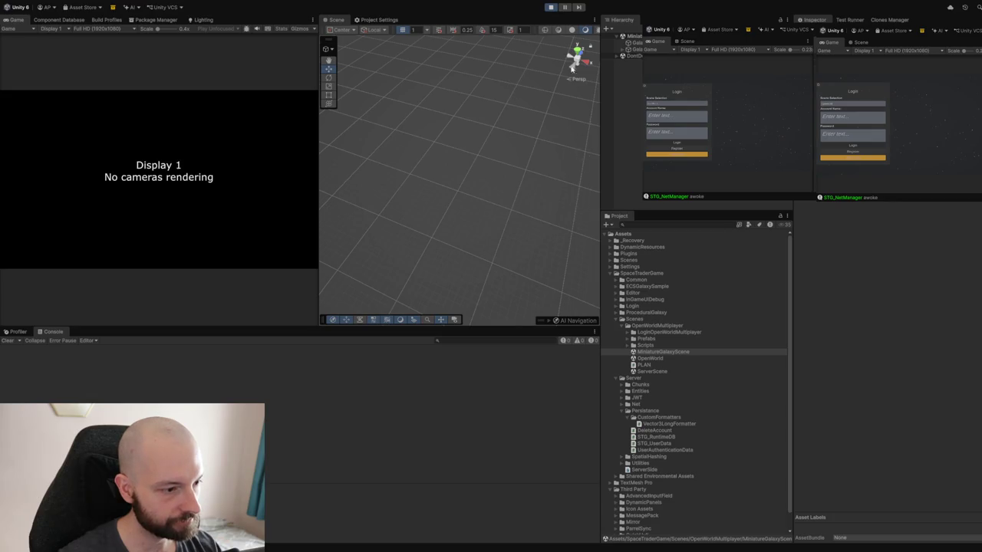
click(552, 9)
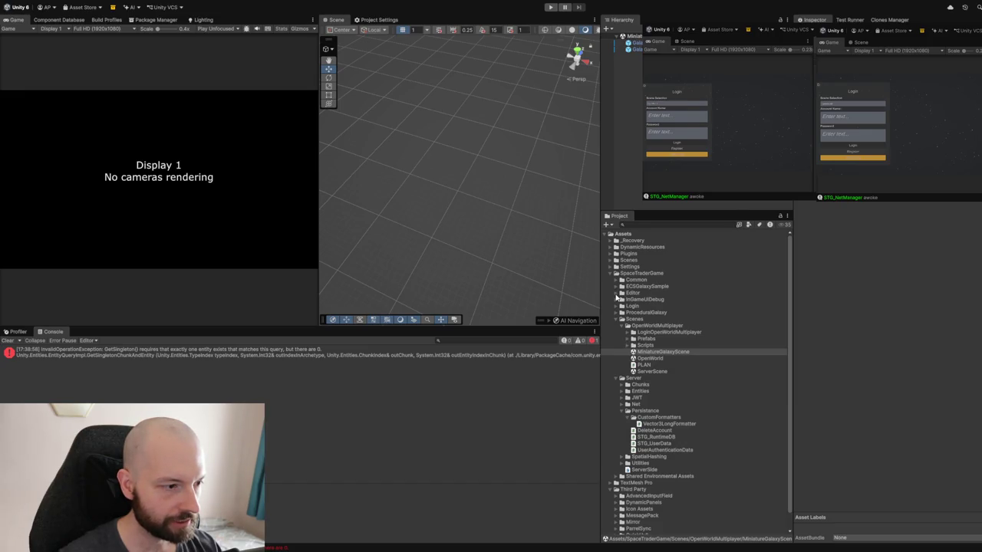
scroll(618, 460, down, 2)
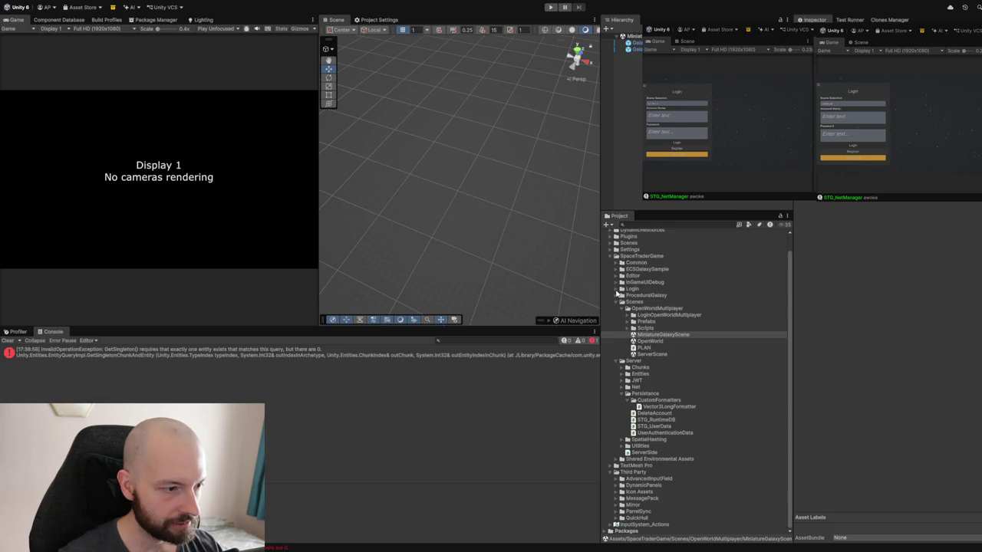
click(616, 295)
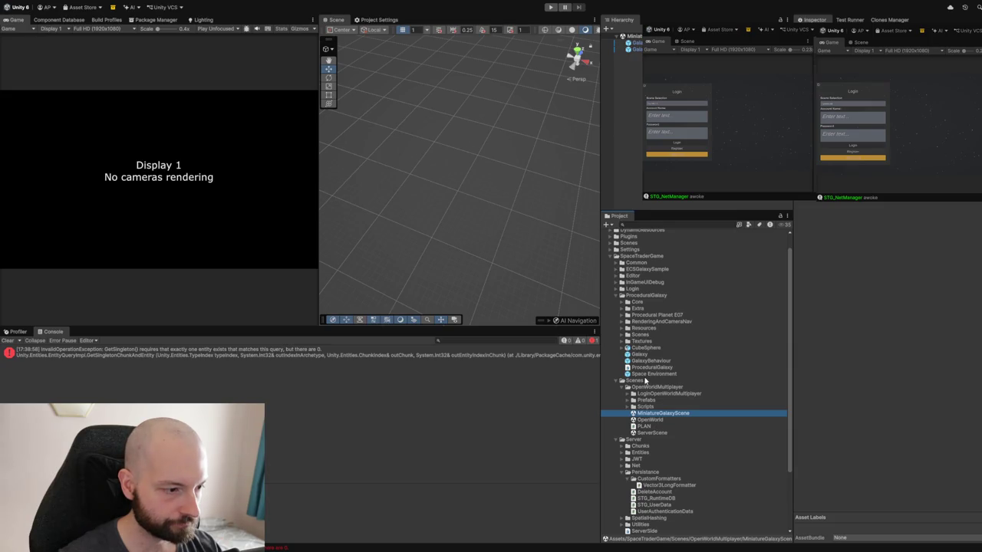
Open GalaxyMapNavigationScene from ProceduralGalaxy > Scenes, play it, and maximise the Game view
click(622, 334)
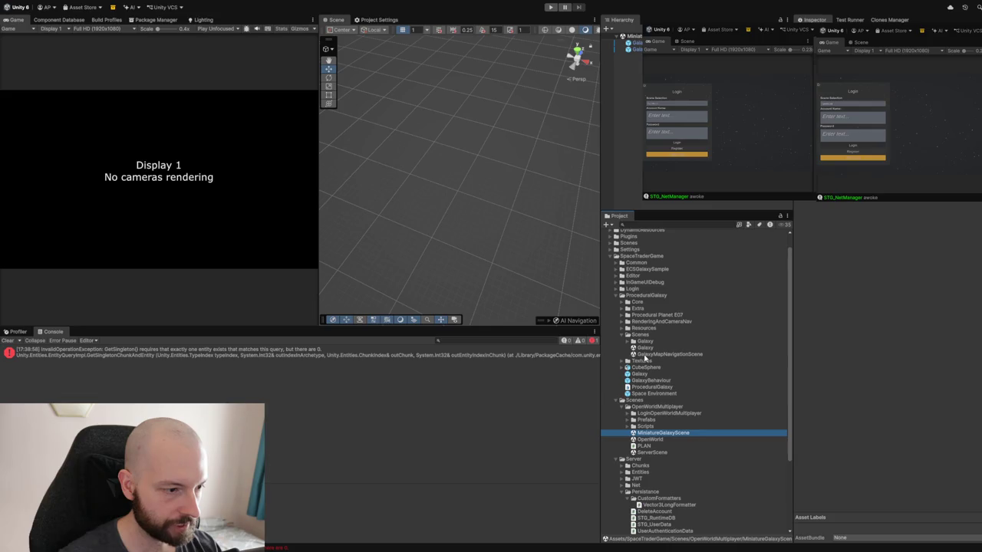
double_click(659, 354)
click(550, 7)
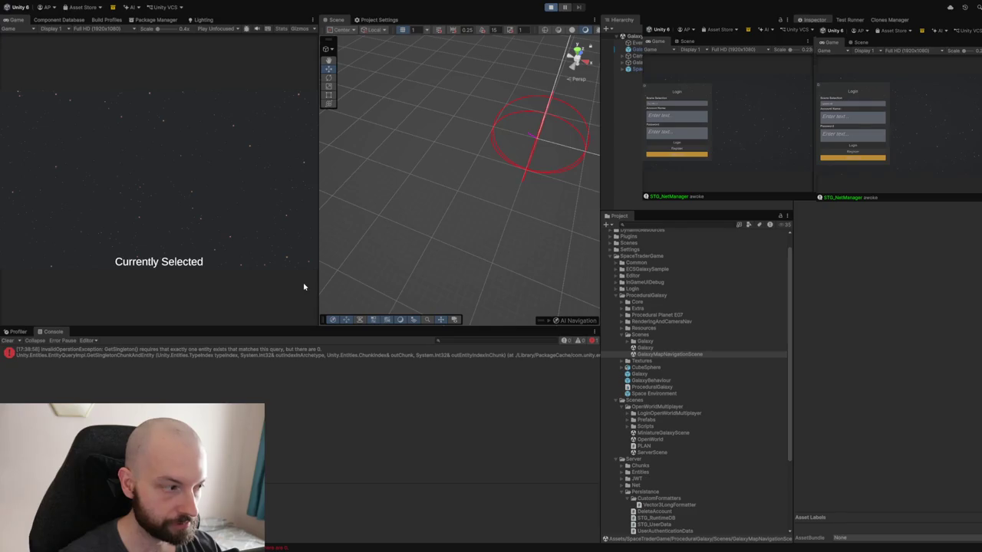
double_click(13, 21)
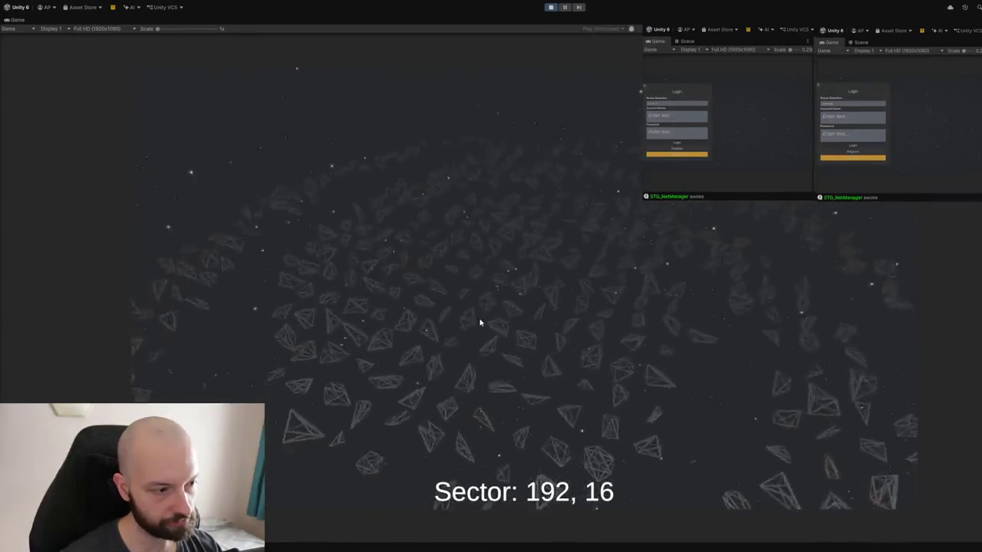
Zoom onto an asteroid, hop to neighbouring sectors and back, then enter the Minoris Devoli U system
click(519, 282)
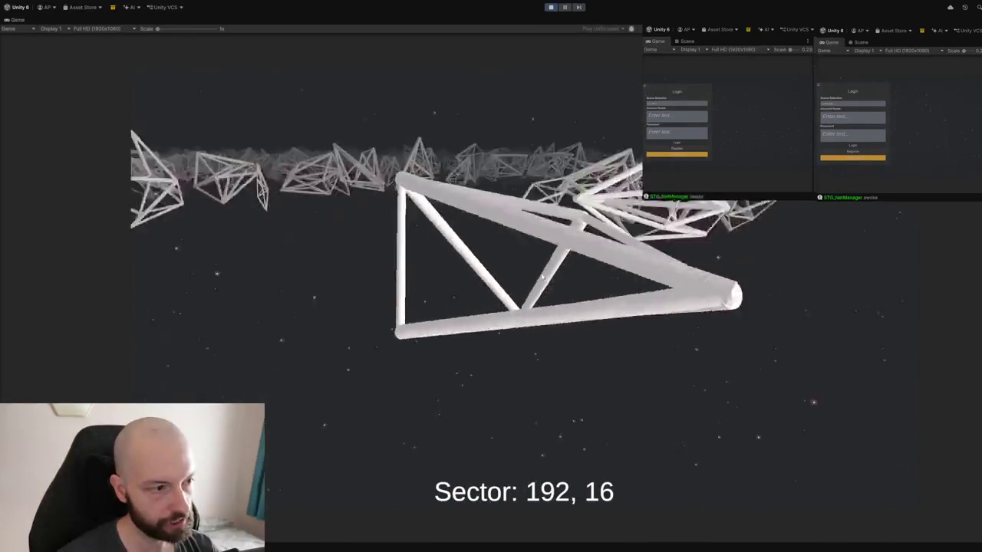
key(Right)
key(Up)
key(Down)
key(Left)
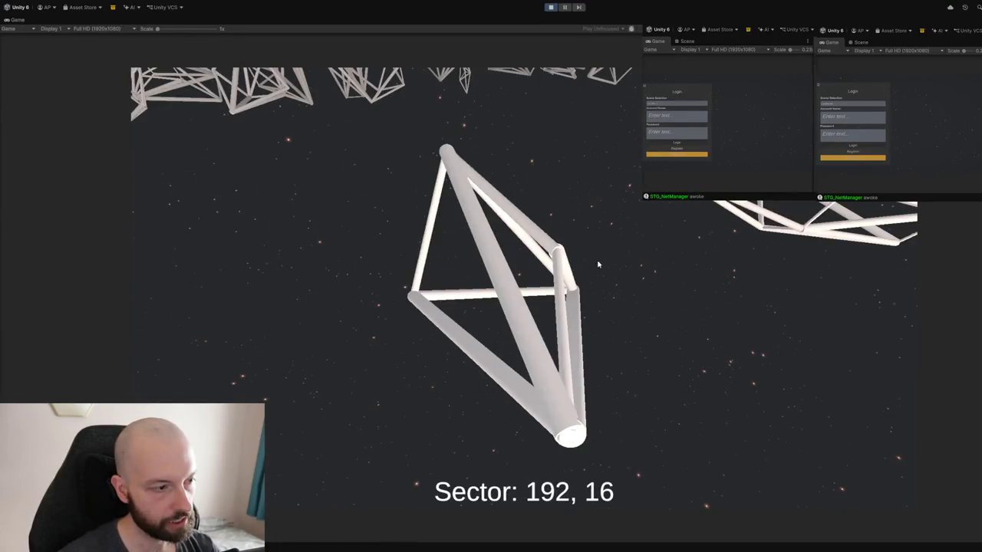
key(Return)
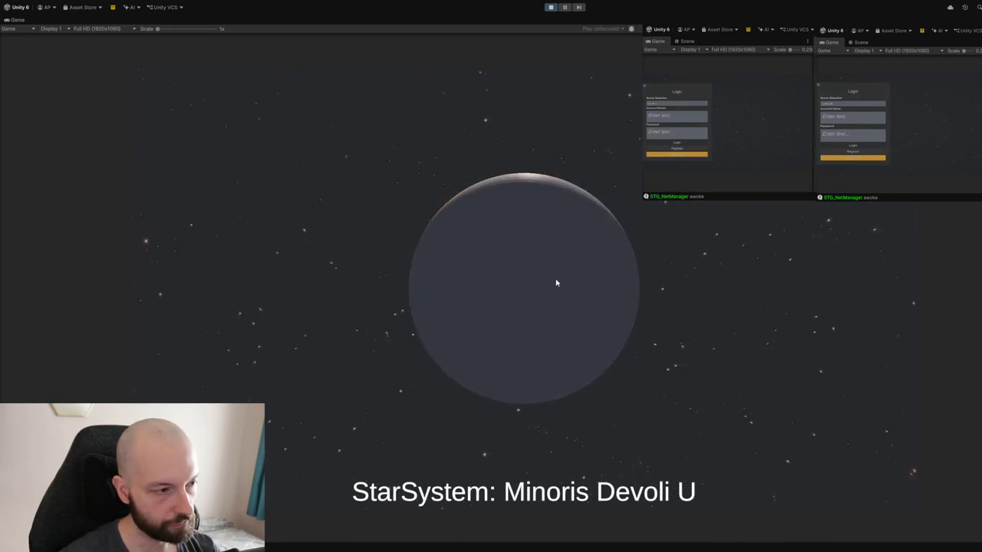
Travel to planet Minoris Devoli U-0, zoom out and back in, then move to its first moon
click(556, 283)
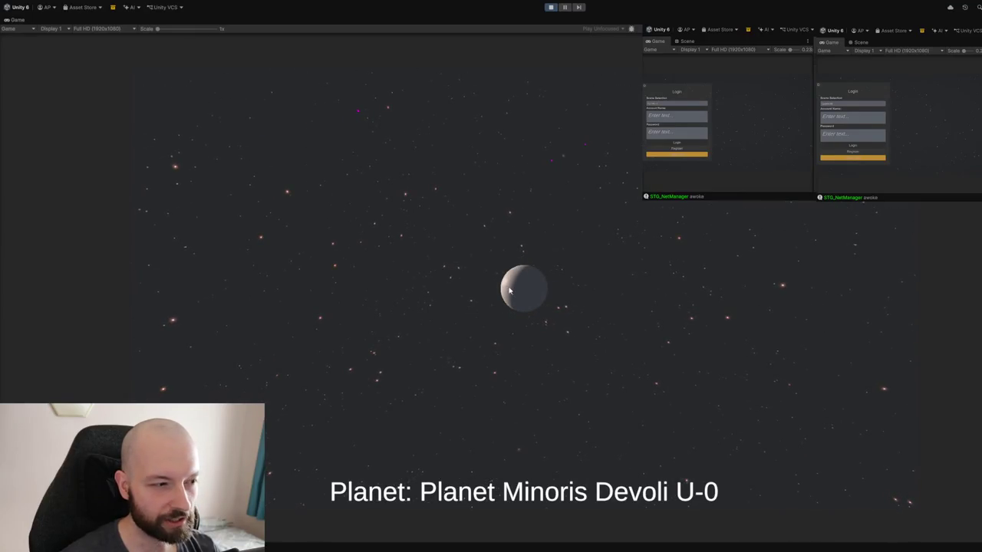
scroll(521, 268, down, 2)
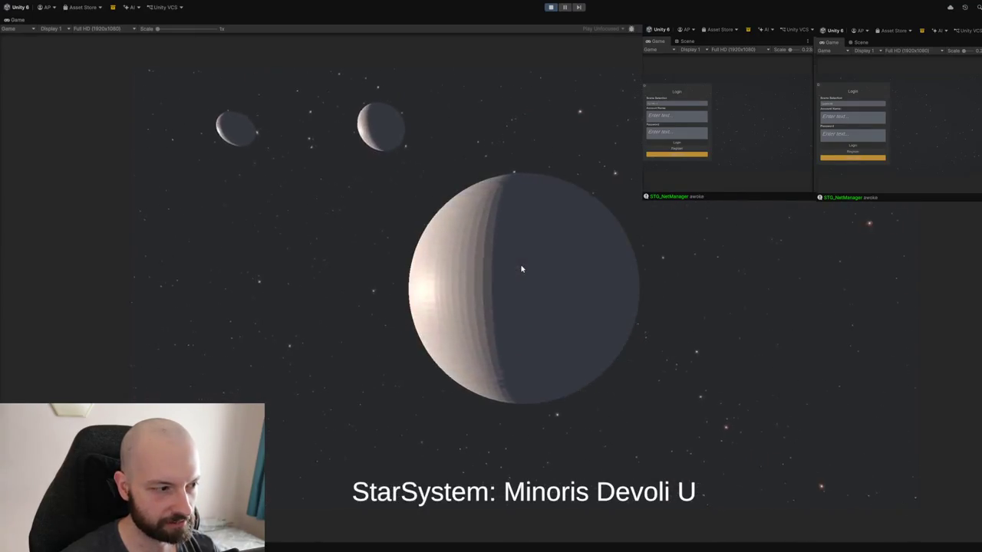
scroll(537, 272, up, 2)
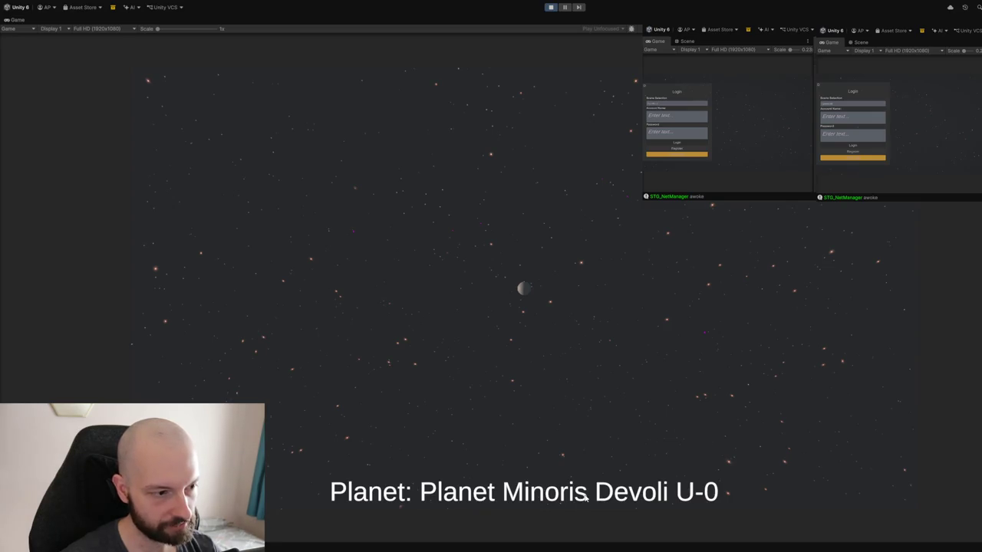
scroll(608, 368, up, 1)
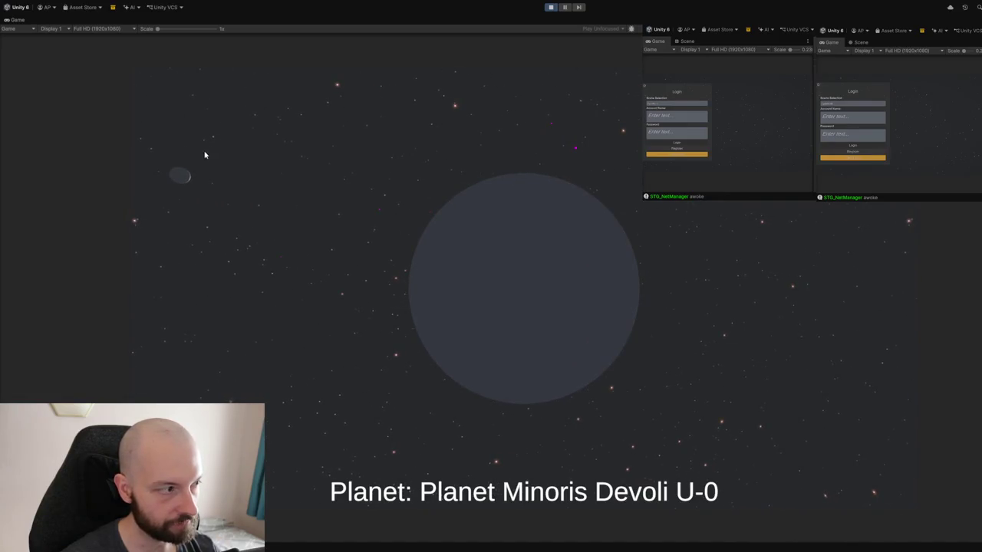
click(557, 250)
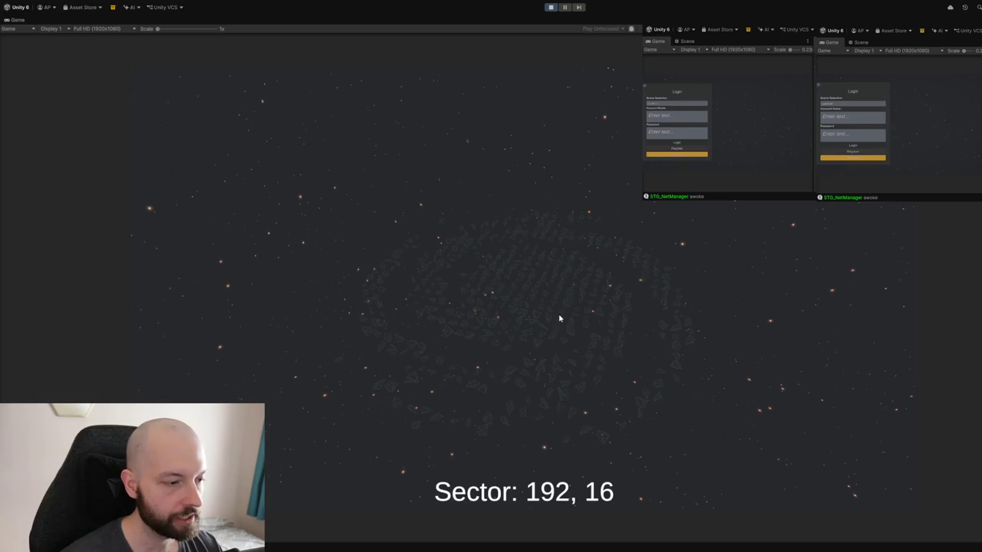
Zoom the camera into the Sector 192, 16 asteroid field until large asteroids fill the view
scroll(580, 321, up, 3)
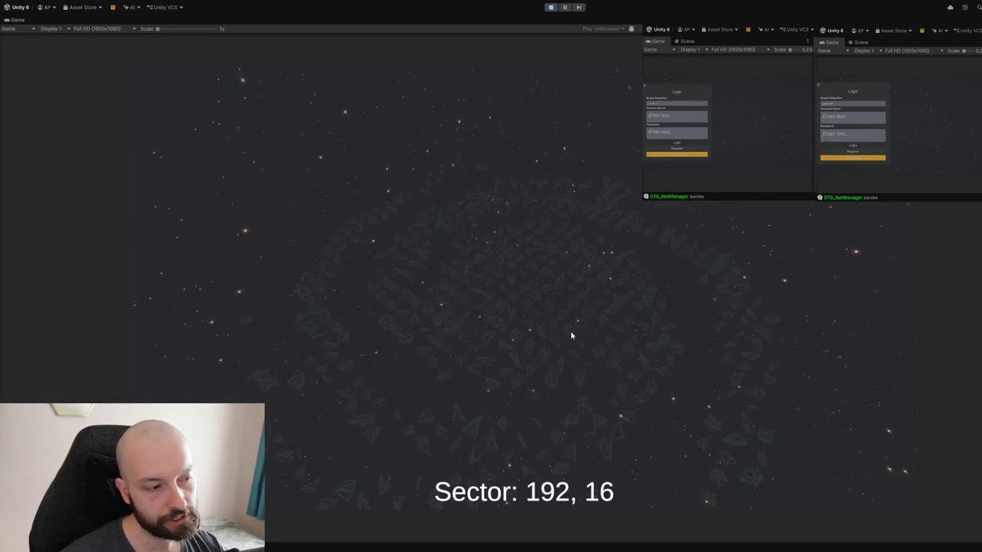
scroll(571, 335, up, 3)
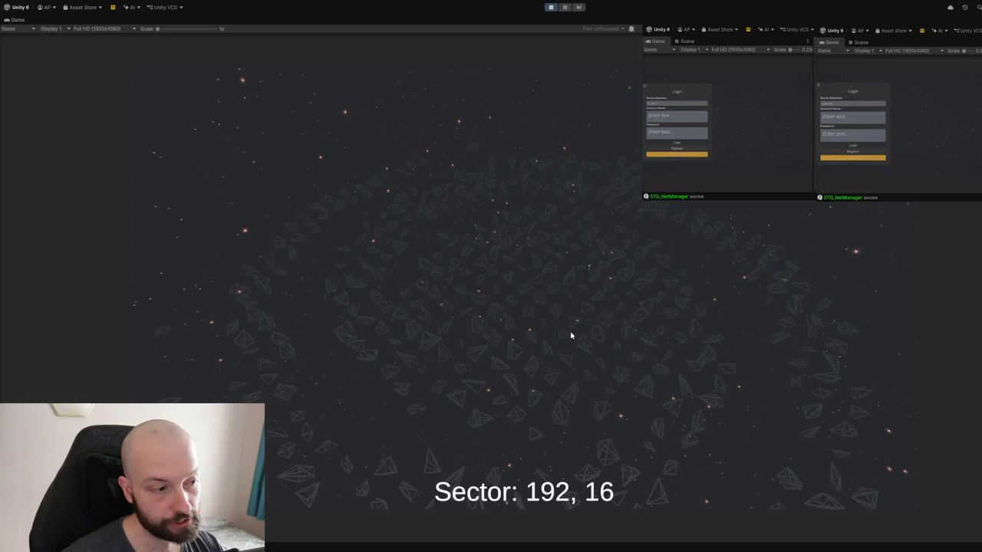
scroll(537, 335, up, 3)
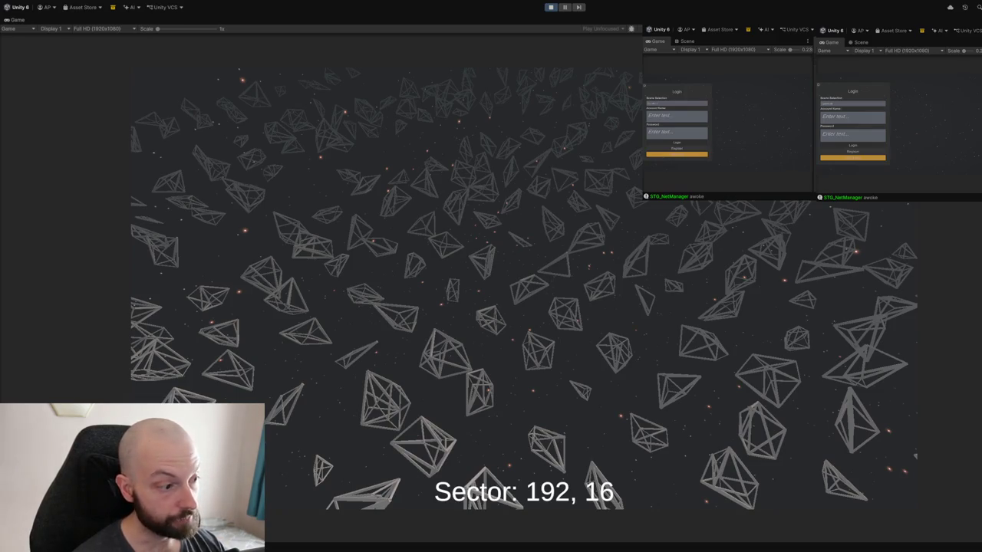
scroll(556, 311, down, 5)
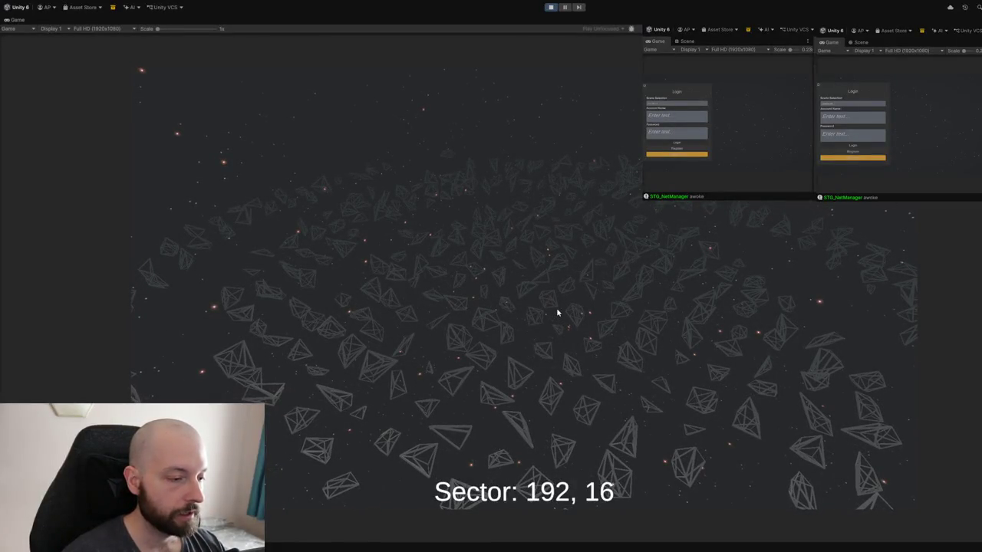
scroll(560, 316, down, 3)
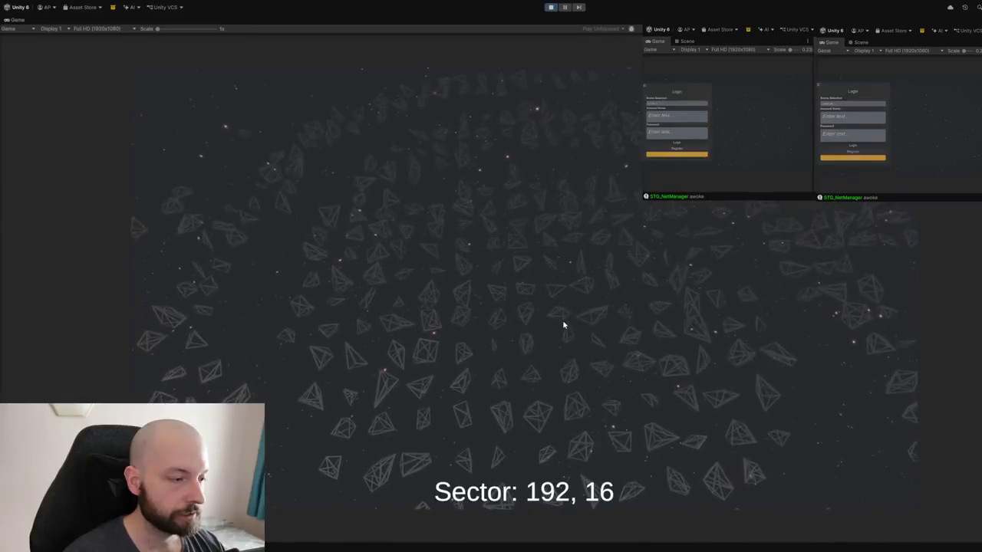
scroll(563, 325, up, 5)
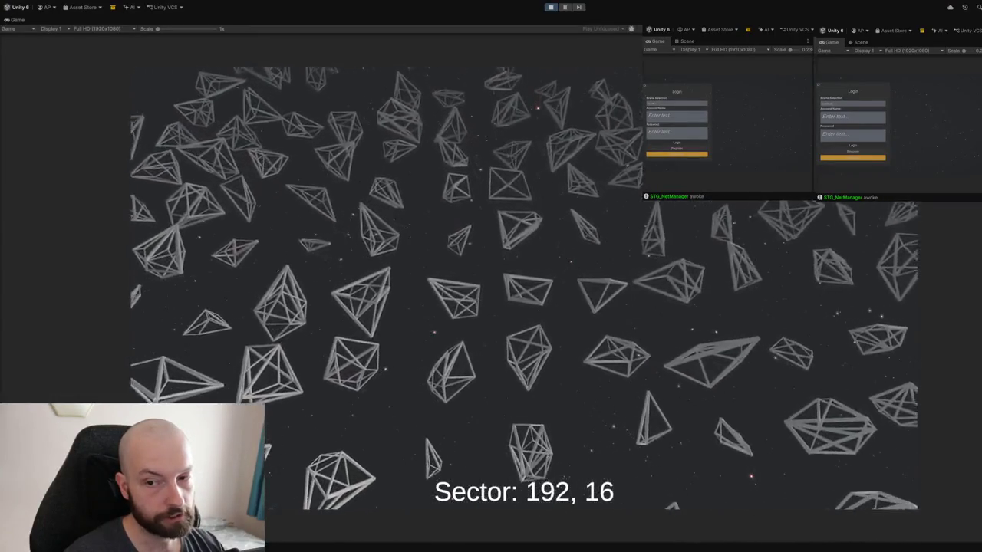
scroll(524, 288, up, 3)
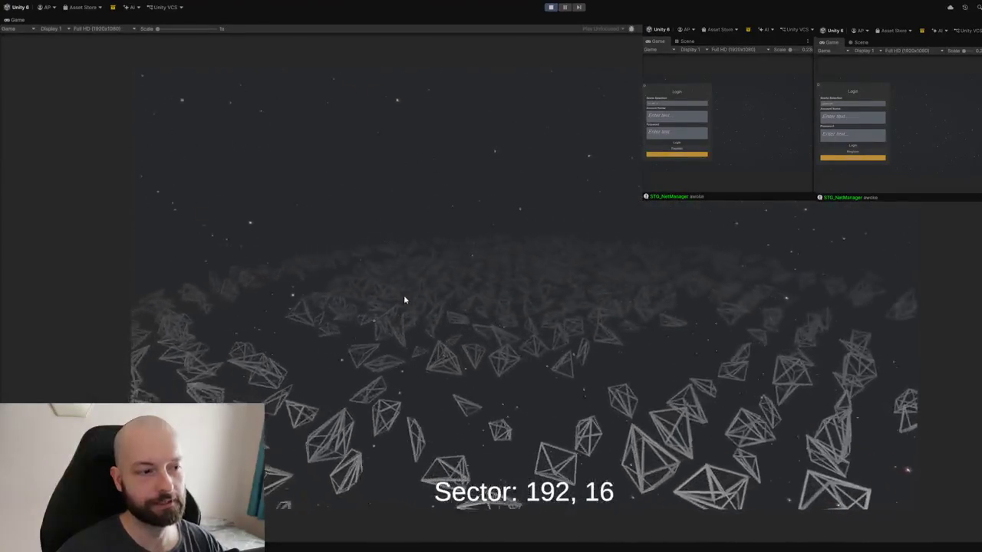
Stop play mode, clear the Console log, and expand the Login folder in the Project panel
click(553, 7)
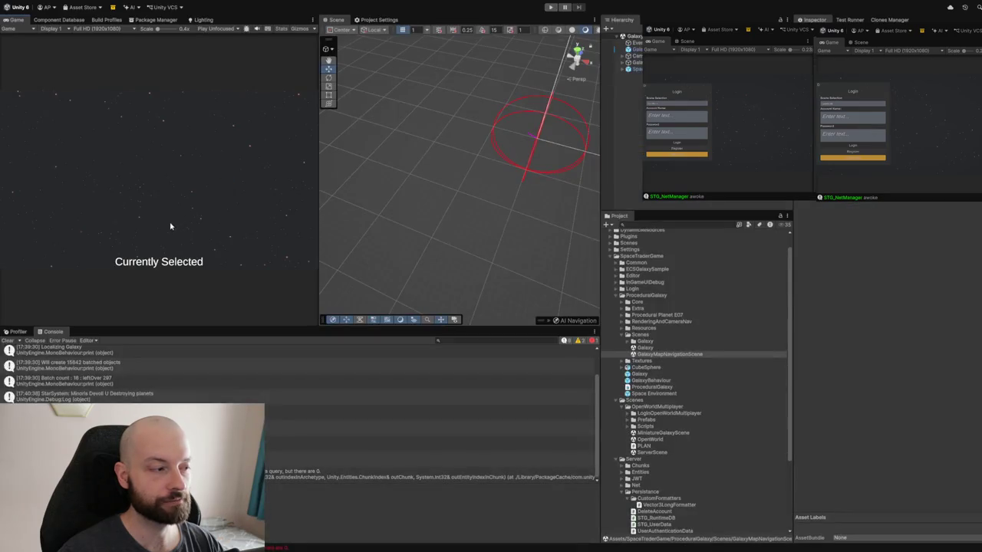
click(9, 341)
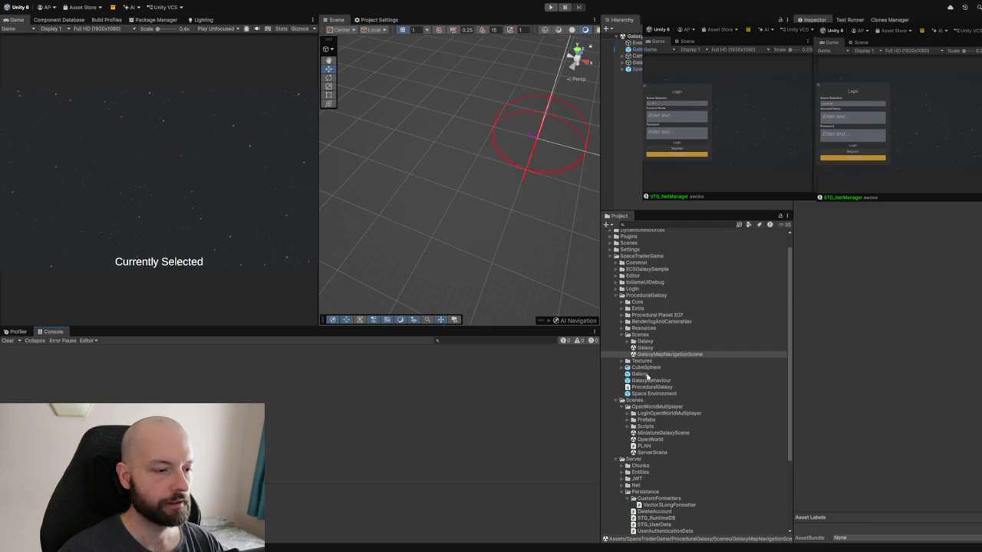
scroll(656, 494, down, 3)
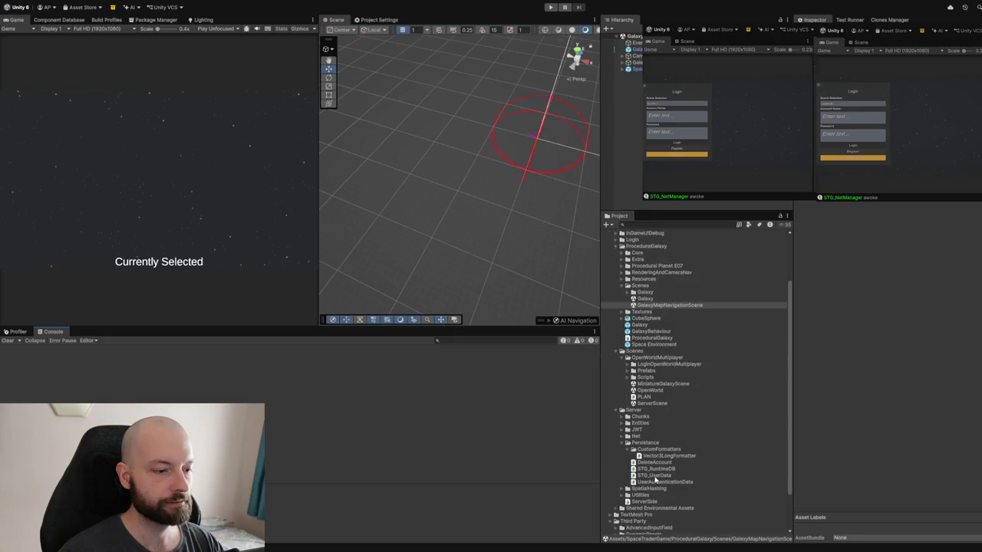
scroll(651, 479, up, 4)
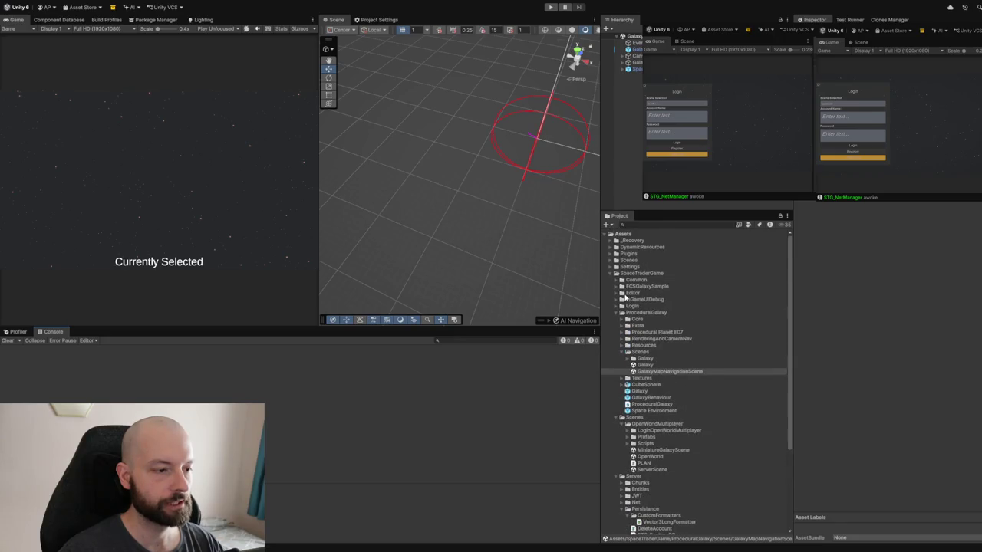
click(616, 306)
Open LoginScene, enter Play mode, and enlarge the Game and Scene views
click(633, 352)
double_click(634, 352)
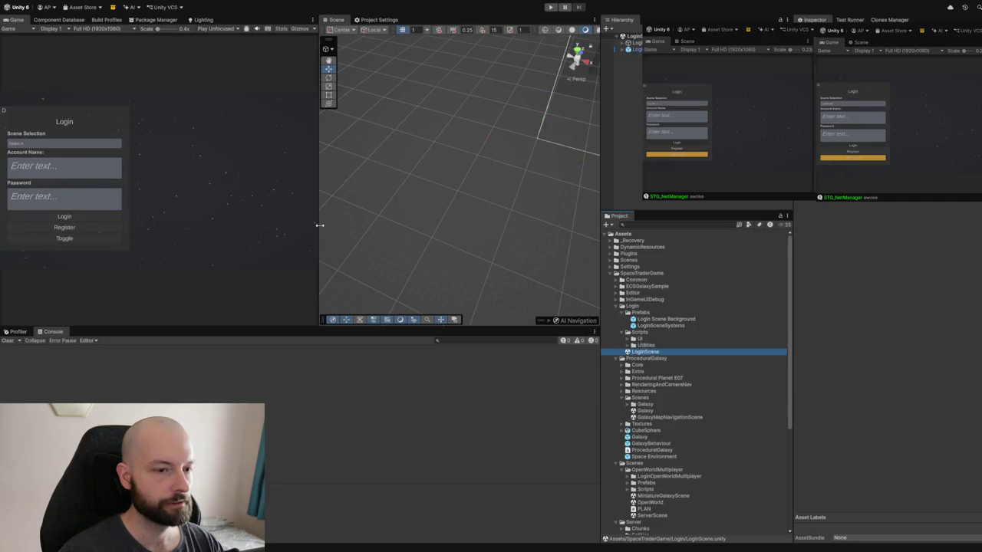
click(550, 7)
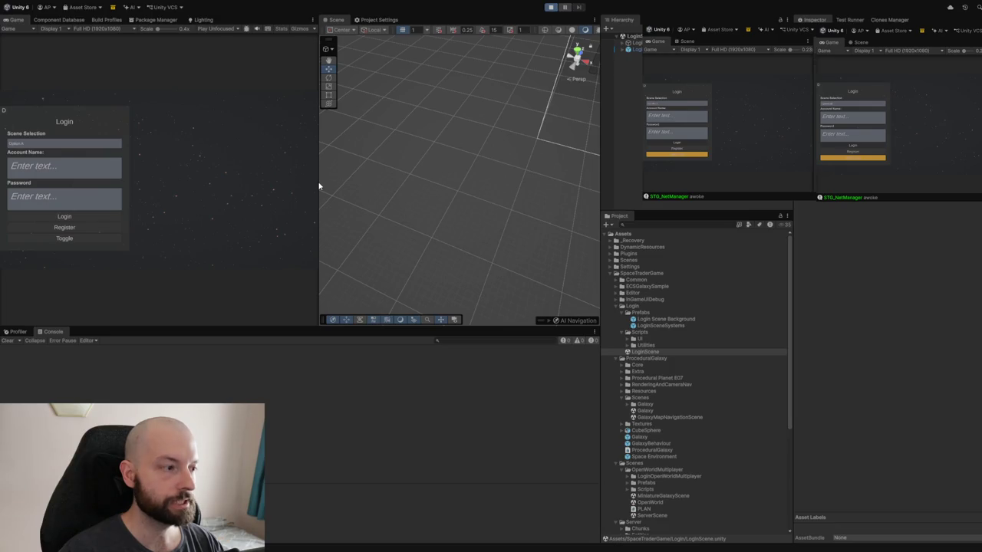
drag(318, 183, 336, 184)
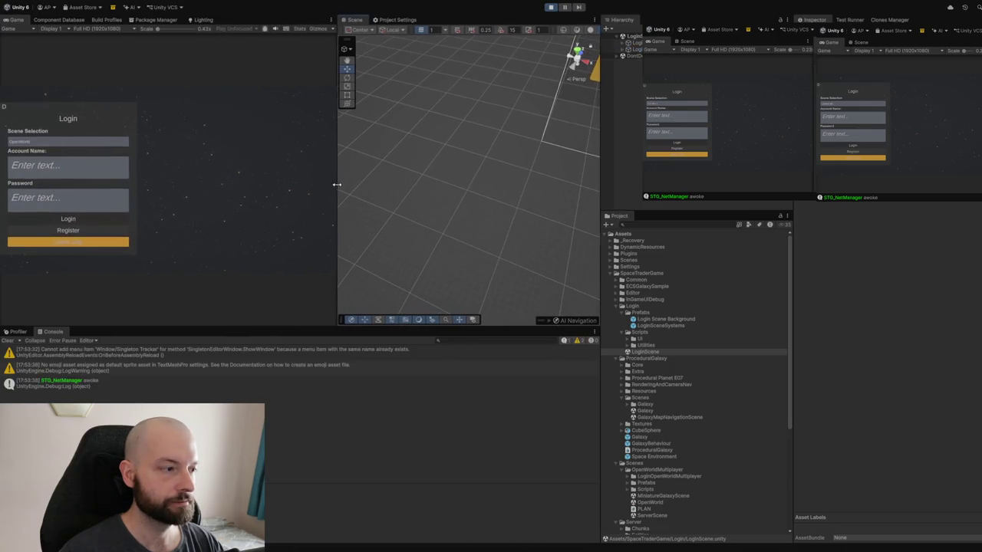
drag(309, 327, 309, 412)
Enter the account name and password, switch to Host mode, and log in
click(69, 208)
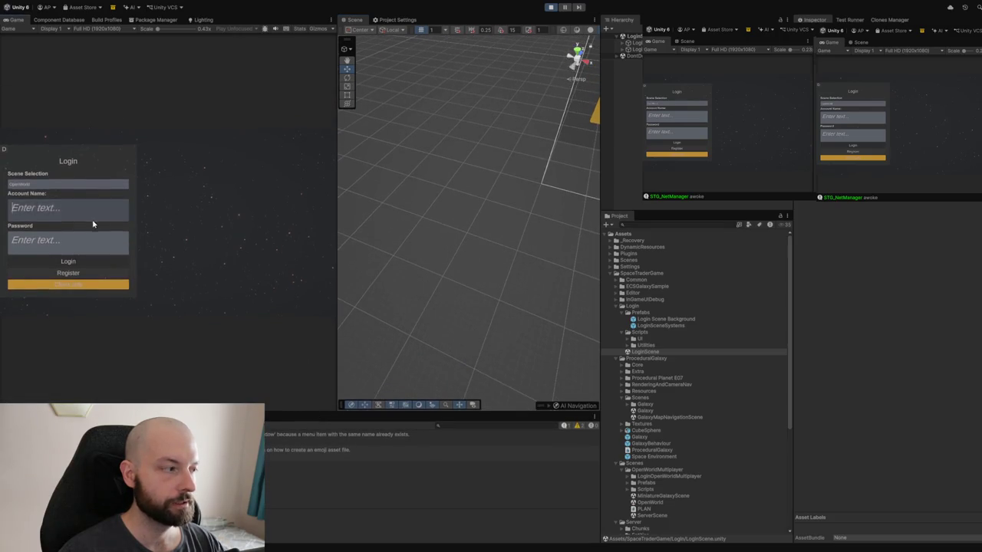
text(a)
click(69, 241)
text(a)
click(57, 285)
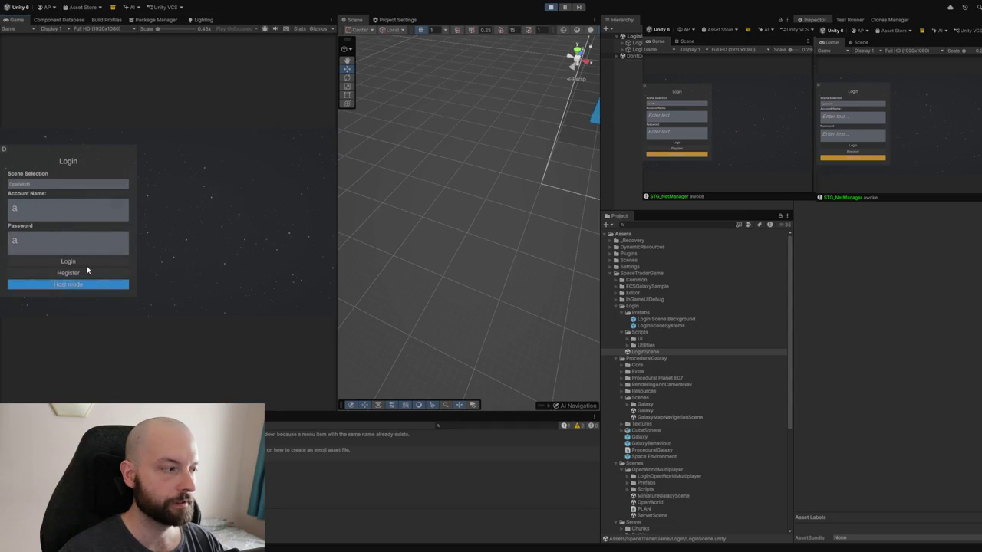
click(80, 264)
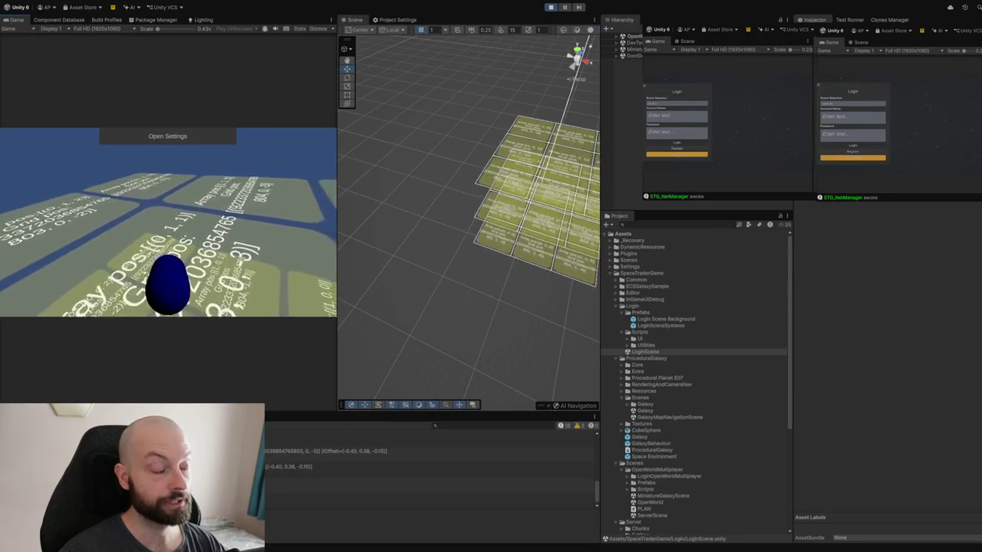
Orbit the Scene view around the loaded tile grid, then bring up the in-game Settings
mouse_move(438, 219)
mouse_down()
mouse_move(406, 223)
mouse_move(513, 216)
mouse_move(466, 178)
mouse_move(438, 300)
mouse_move(484, 277)
mouse_up()
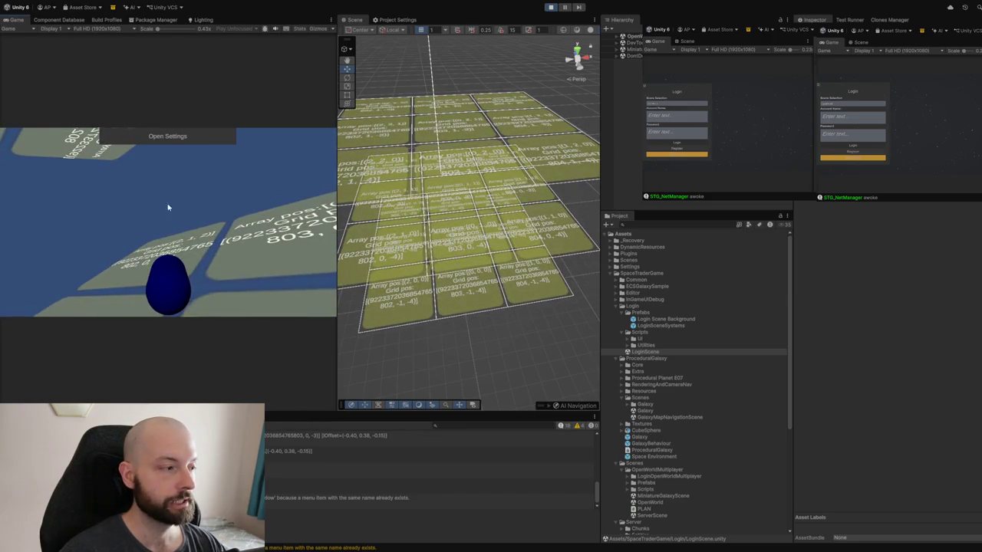
click(158, 135)
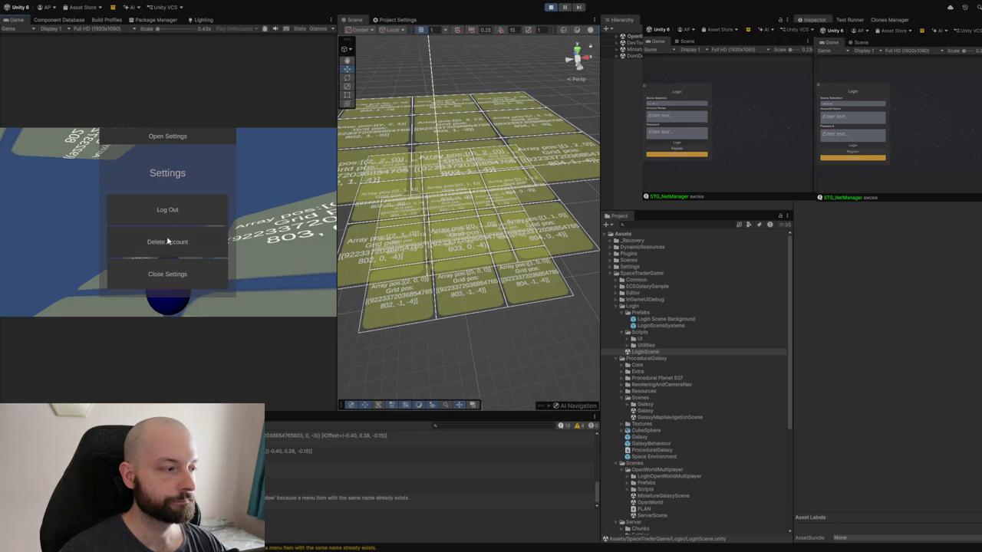
Close Settings and teleport the host via the F1 dev overlay to about (-4979, -335, -19677)
click(164, 278)
key(F1)
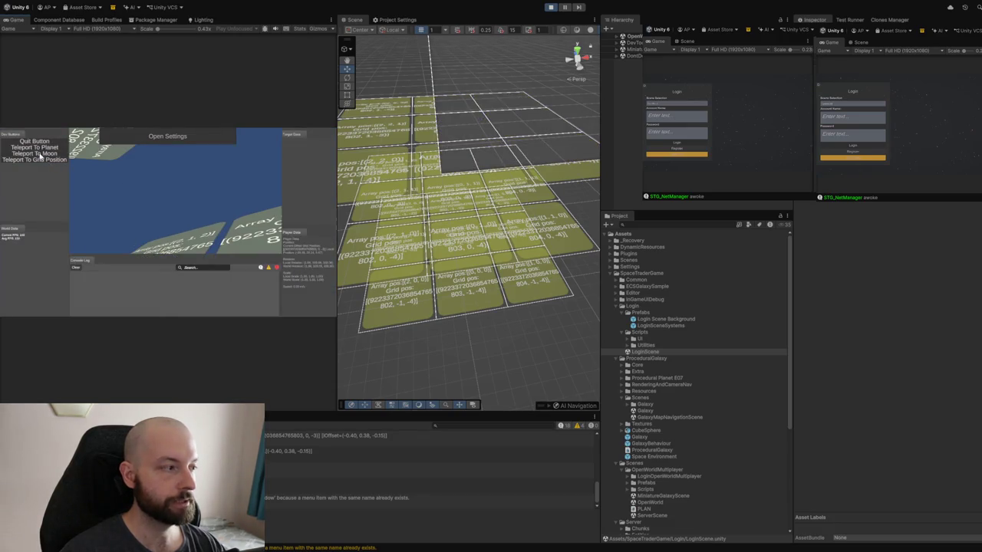
click(35, 148)
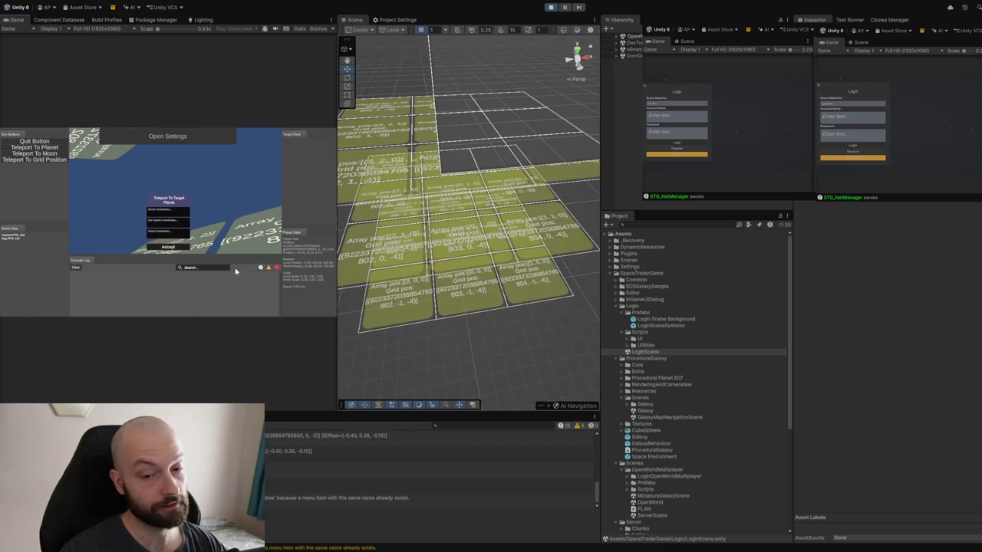
click(166, 247)
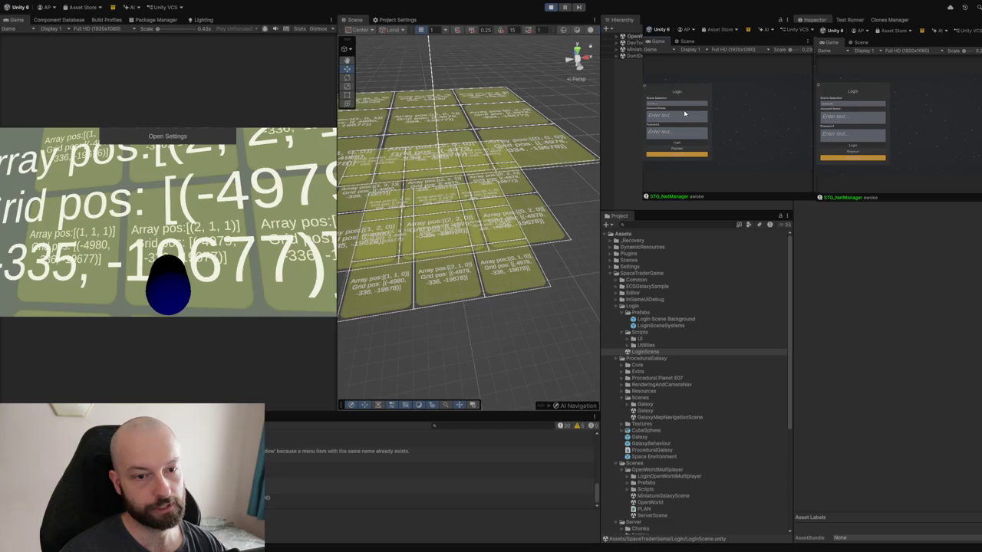
Log the second player in on the clone with an account name and open its Teleport dialog
text(lt)
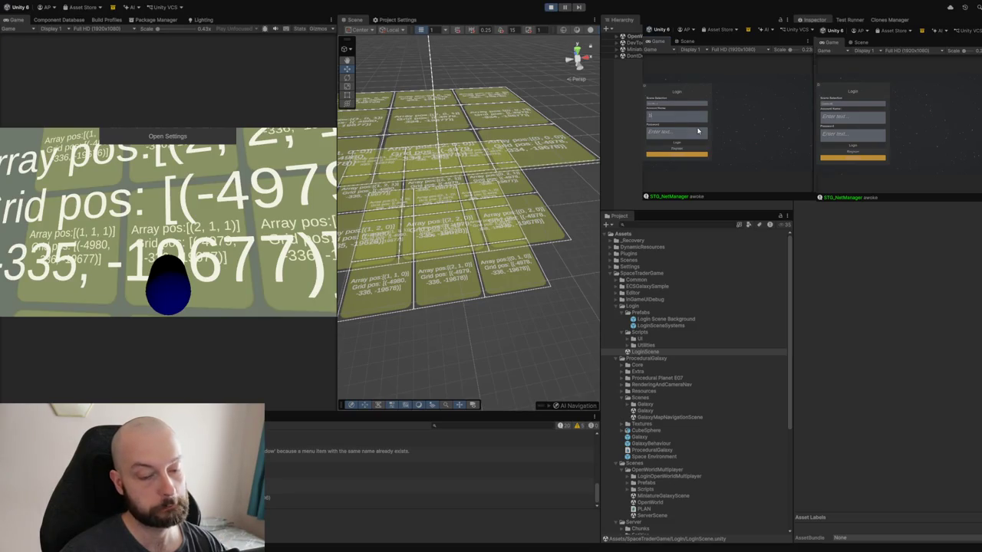
click(671, 145)
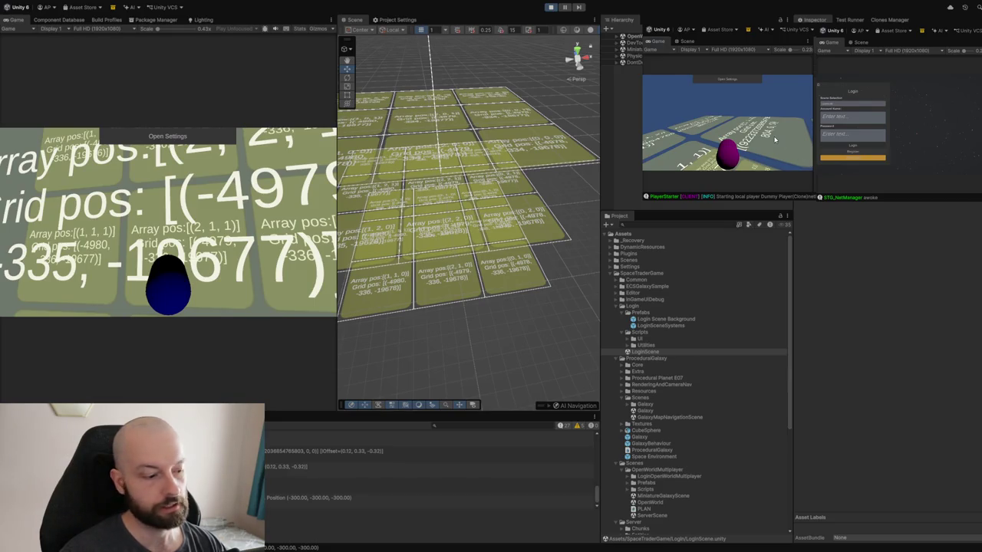
click(667, 89)
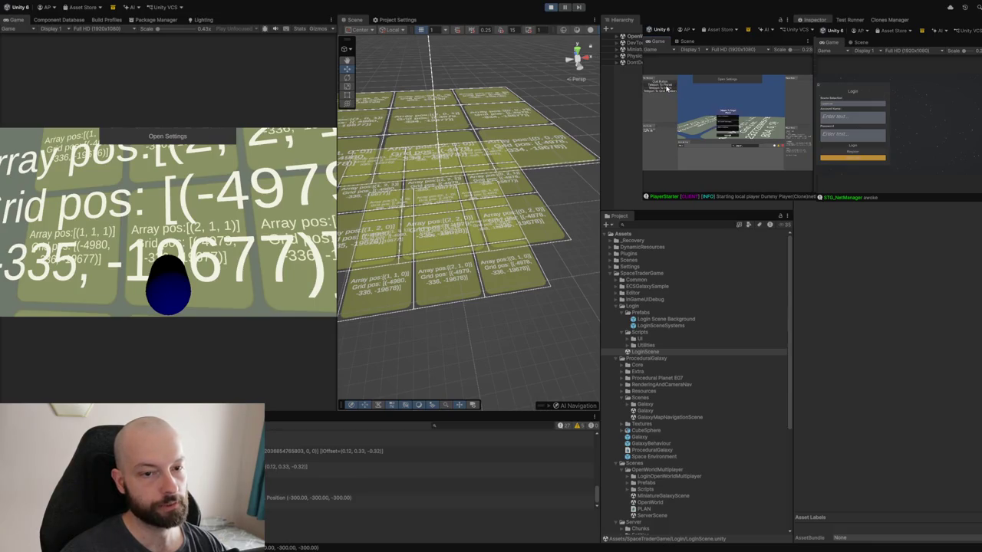
Teleport the clone's player onto the grid, tilt the host view to the tiles, and open the dev overlay
click(719, 136)
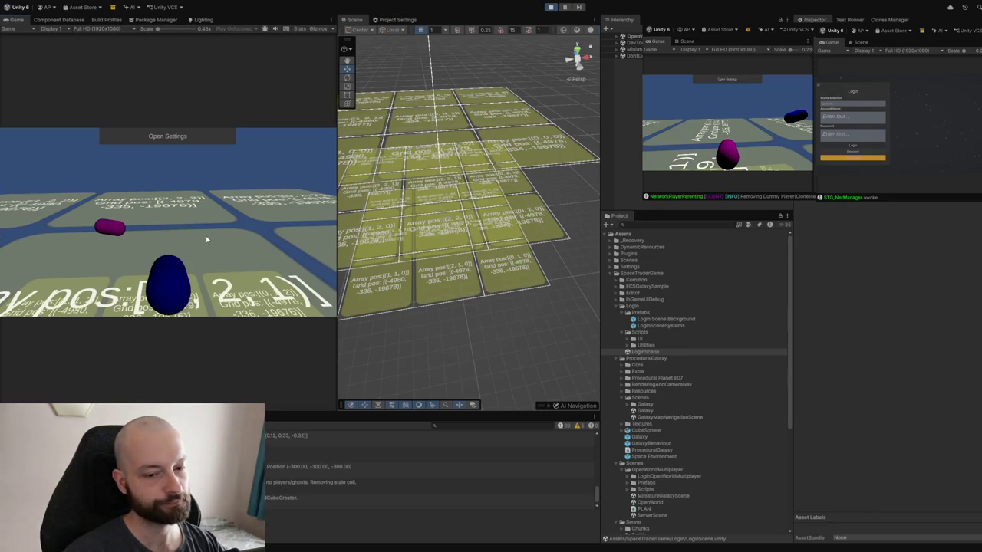
click(227, 246)
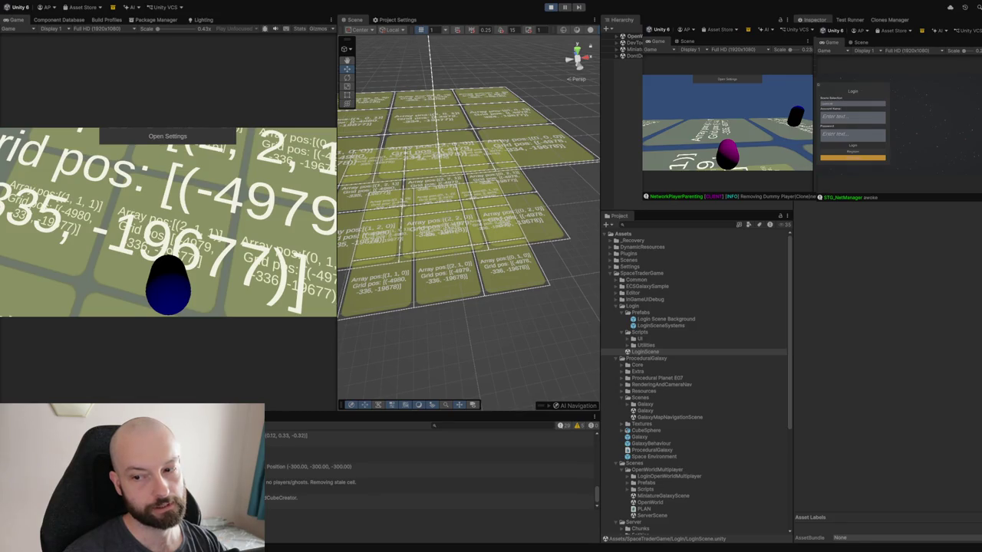
key(Escape)
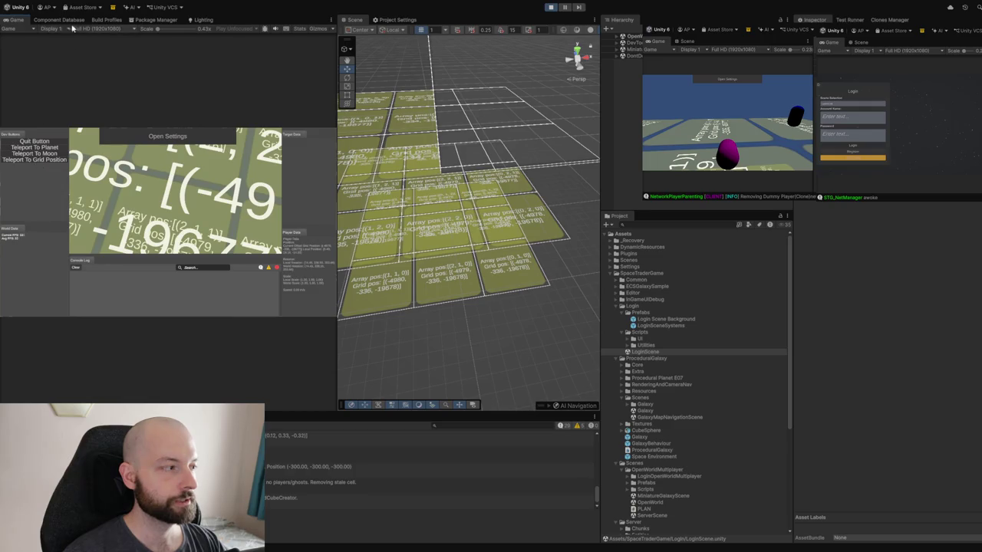
Maximize the Game view, open Teleport To Grid Position, and paste the huge sector coordinate into the first field
double_click(18, 20)
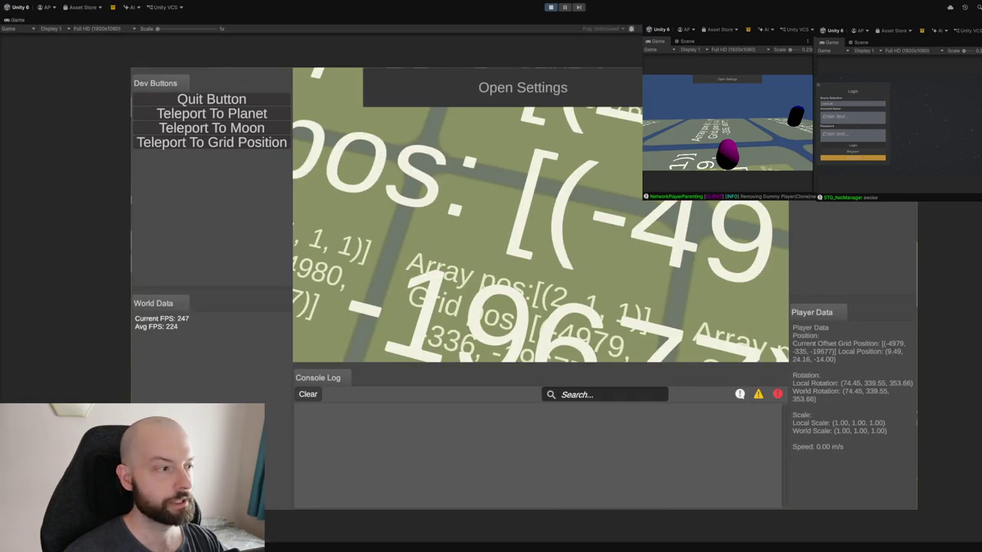
key(t)
click(490, 267)
key(ctrl+v)
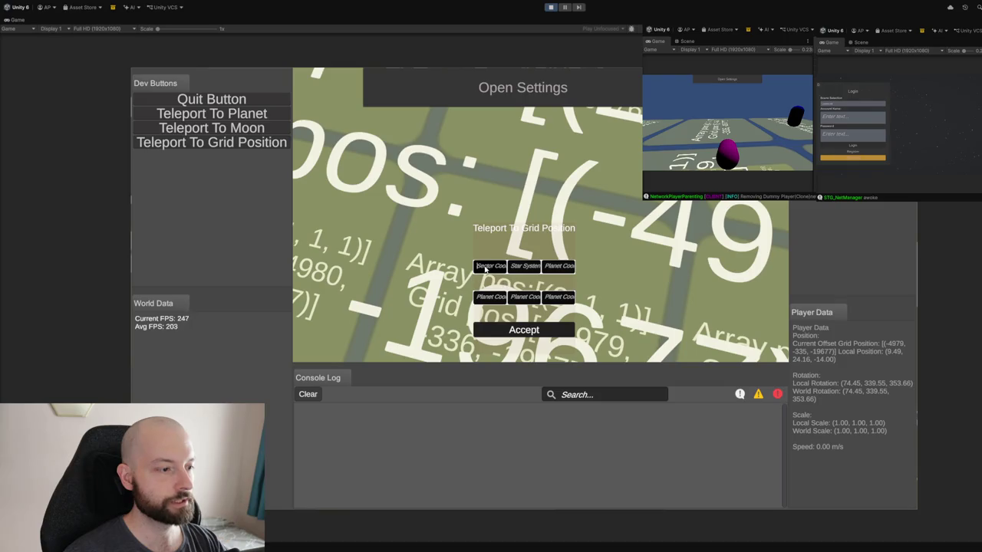
click(503, 330)
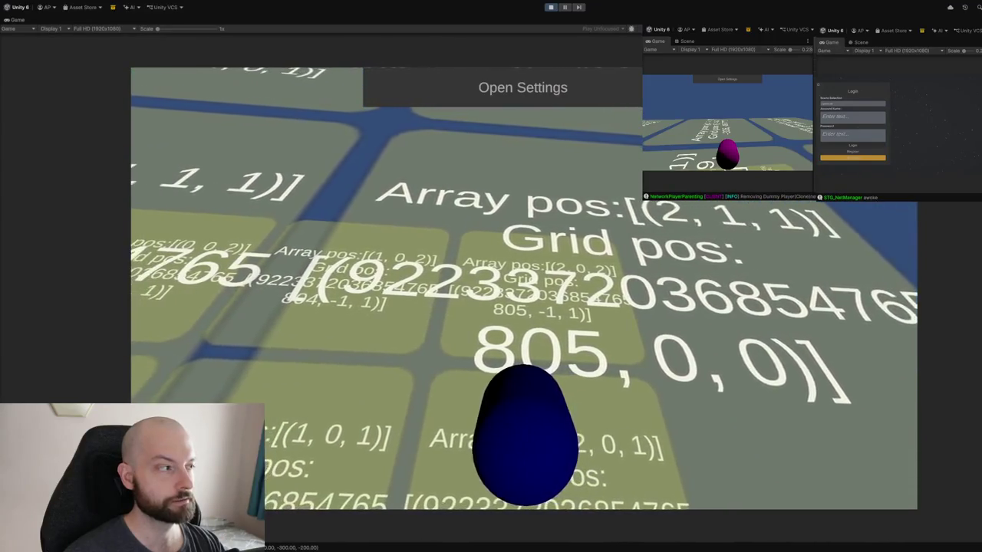
Fly the blue player a few tiles across the extreme grid with the W, A and D keys
key(w)
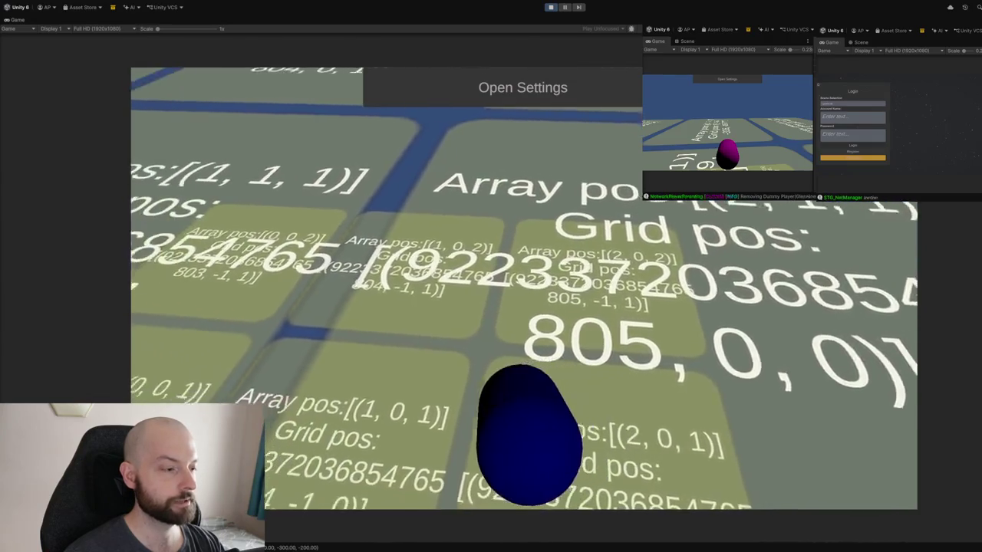
key(a)
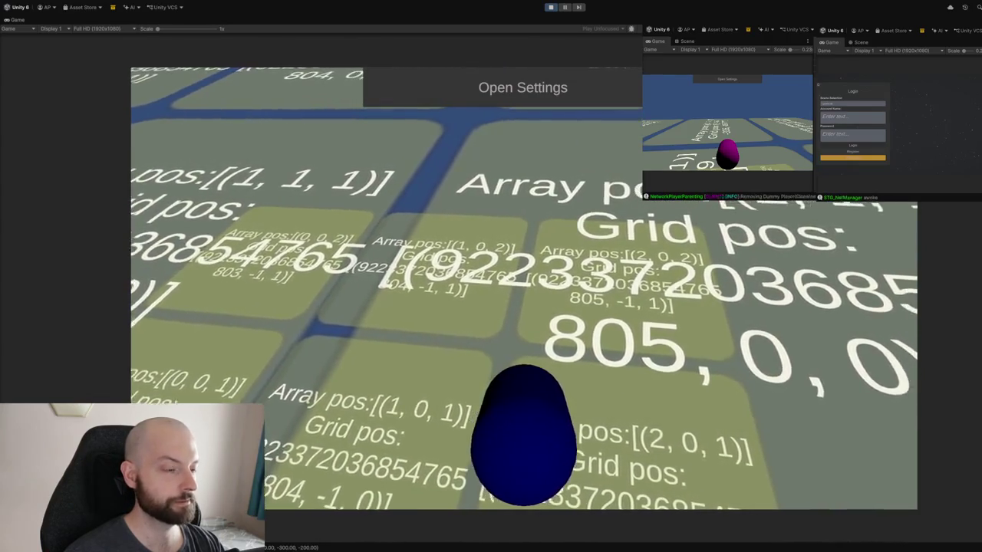
key(d)
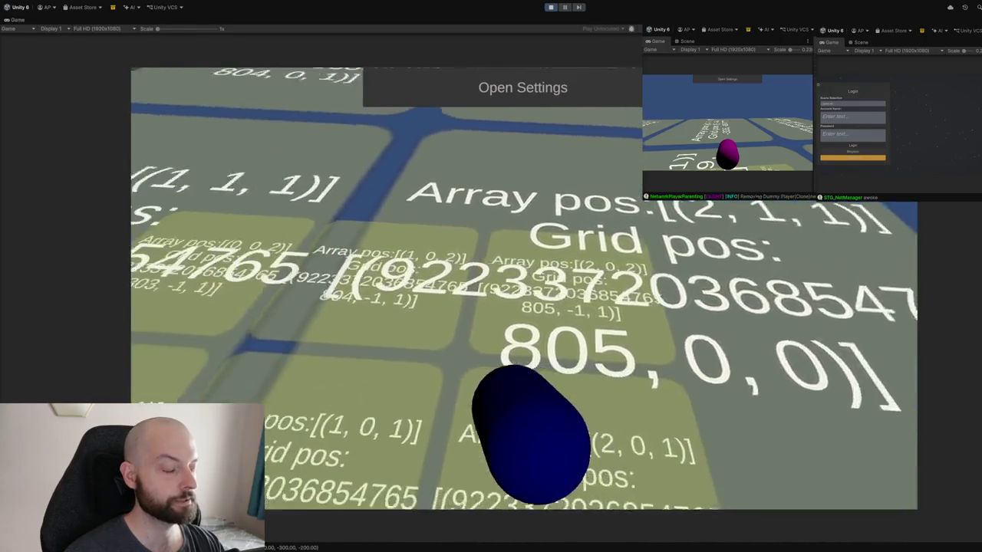
key(a)
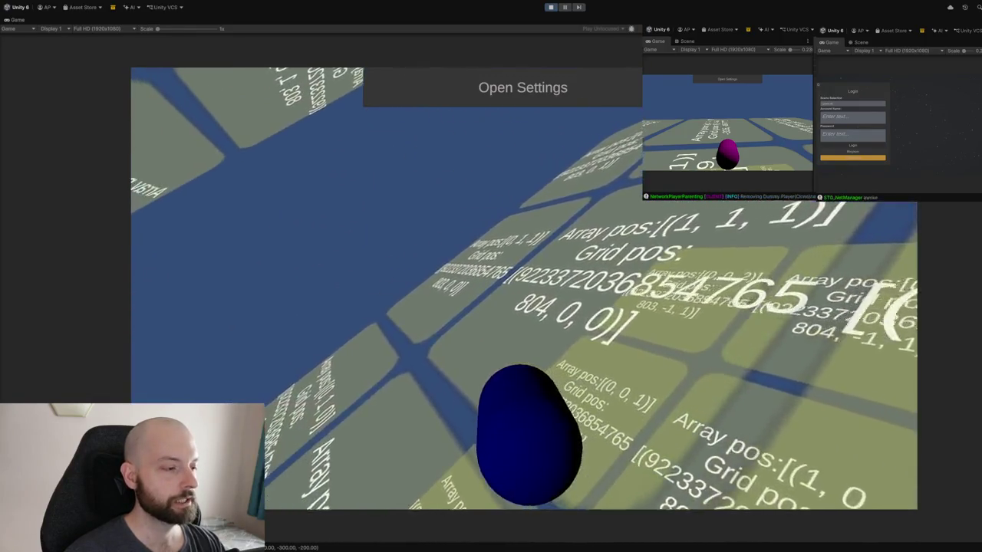
key(a)
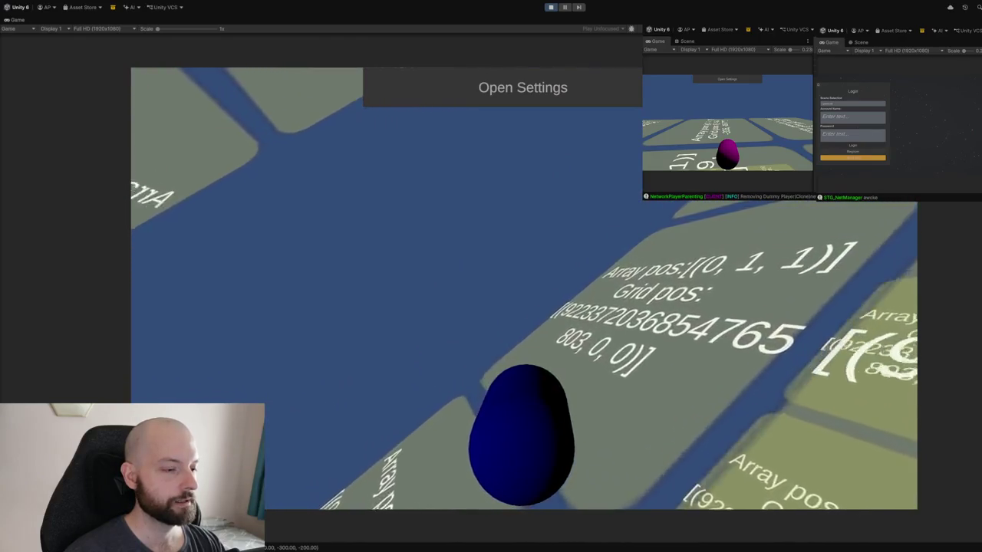
key(d)
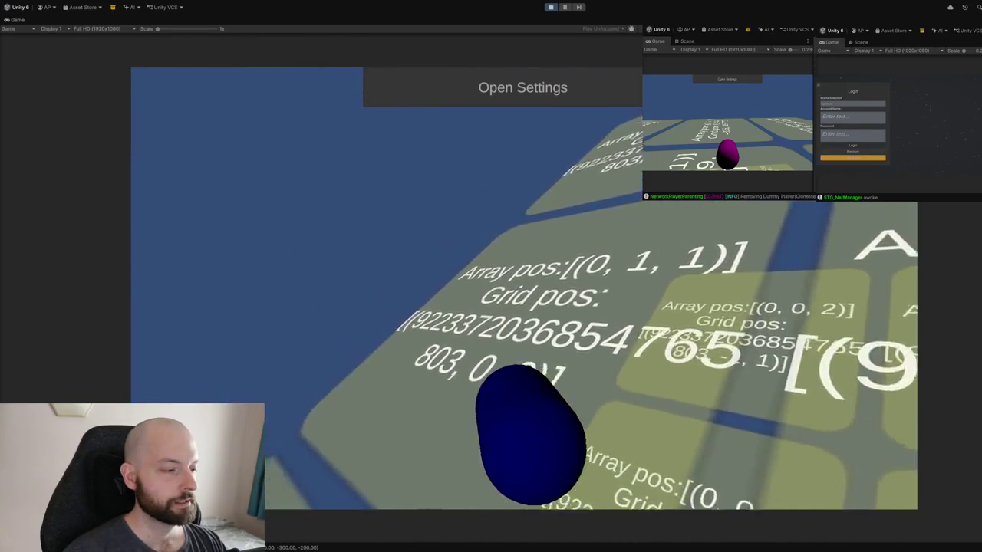
key(a)
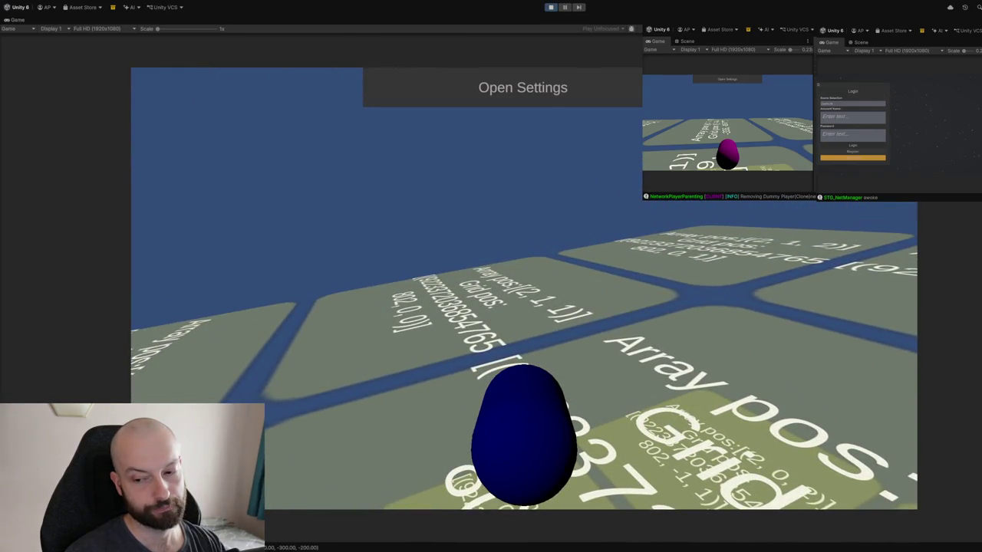
click(707, 100)
In the second client, open Teleport To Grid Position and accept the same extreme coordinates
click(671, 92)
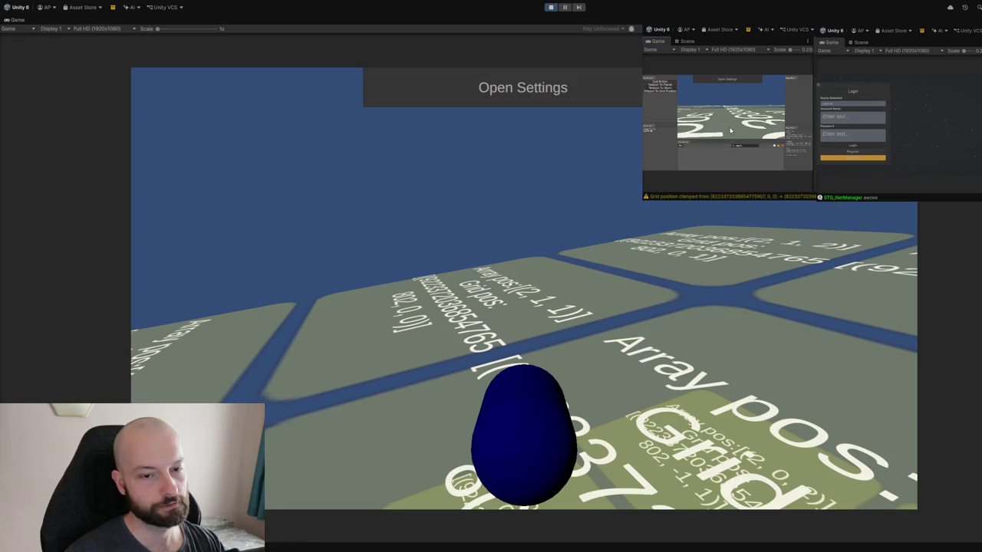
click(727, 134)
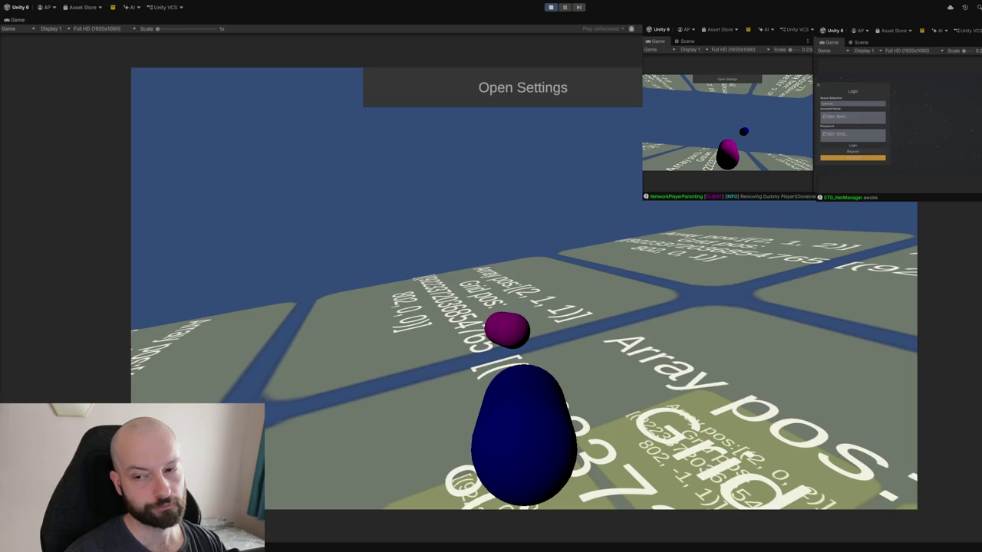
Turn the blue player with repeated A presses until the magenta player leaves the view
key(a)
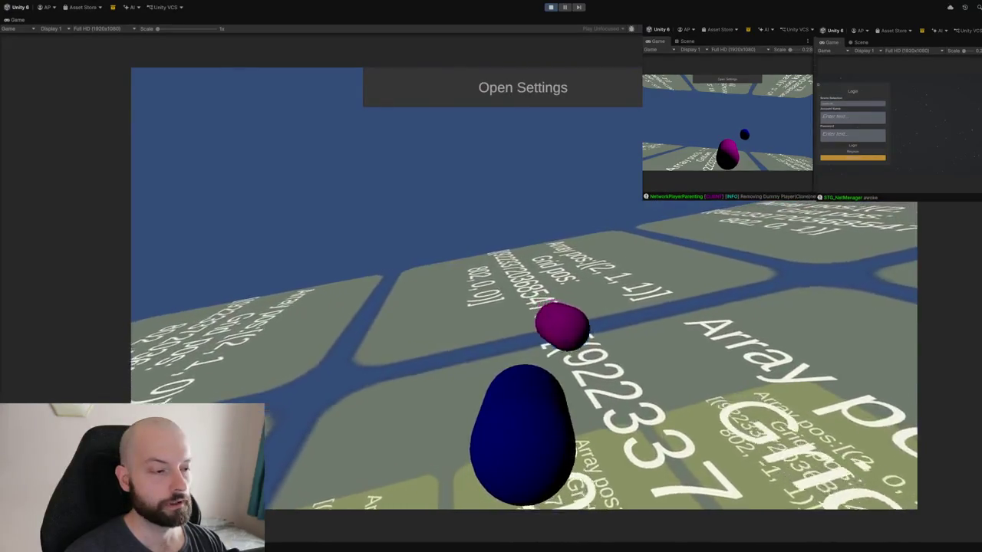
key(a)
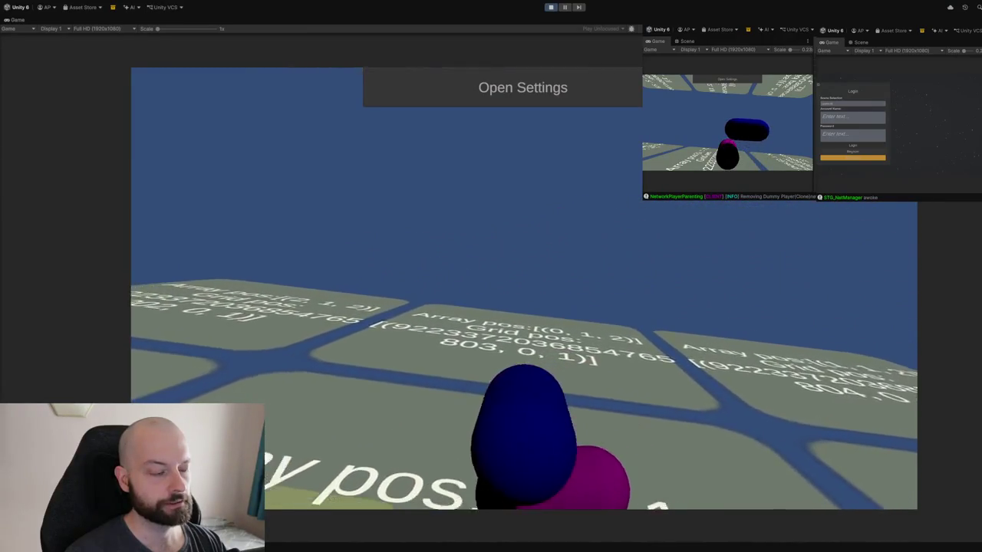
key(a)
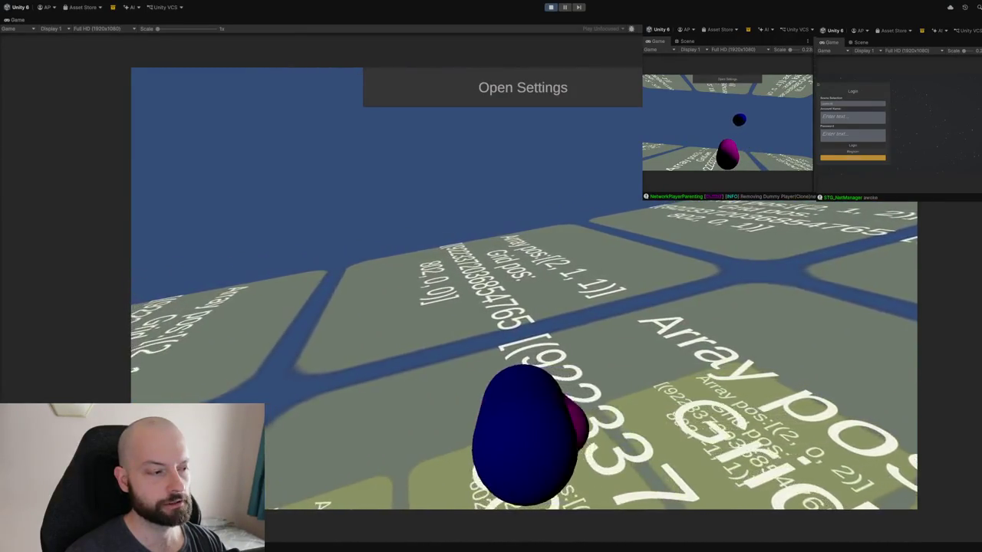
key(a)
key(a)
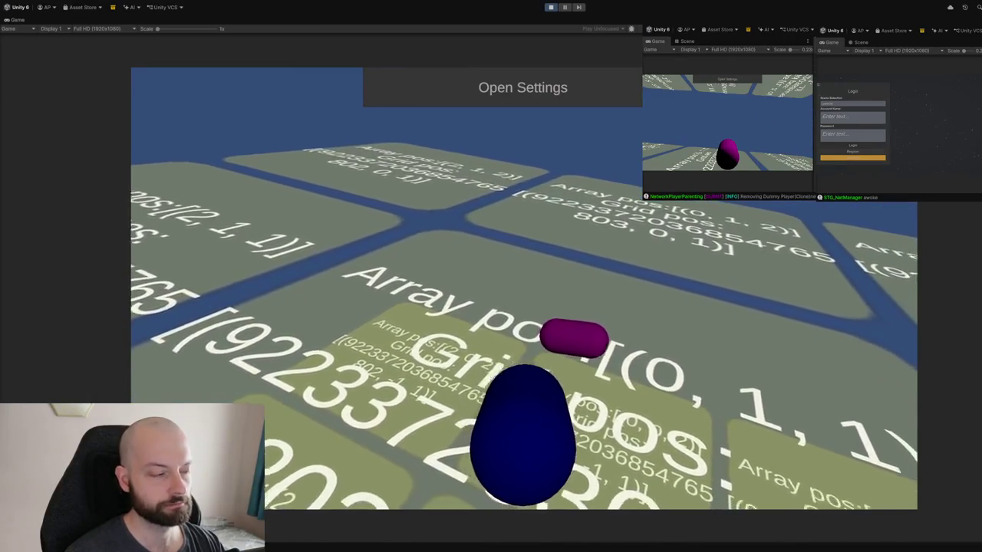
key(a)
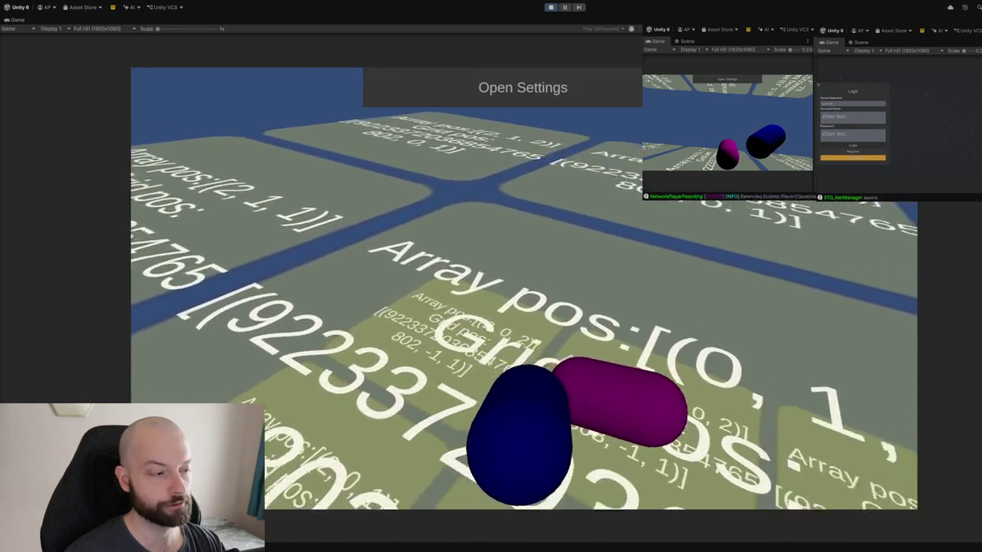
key(a)
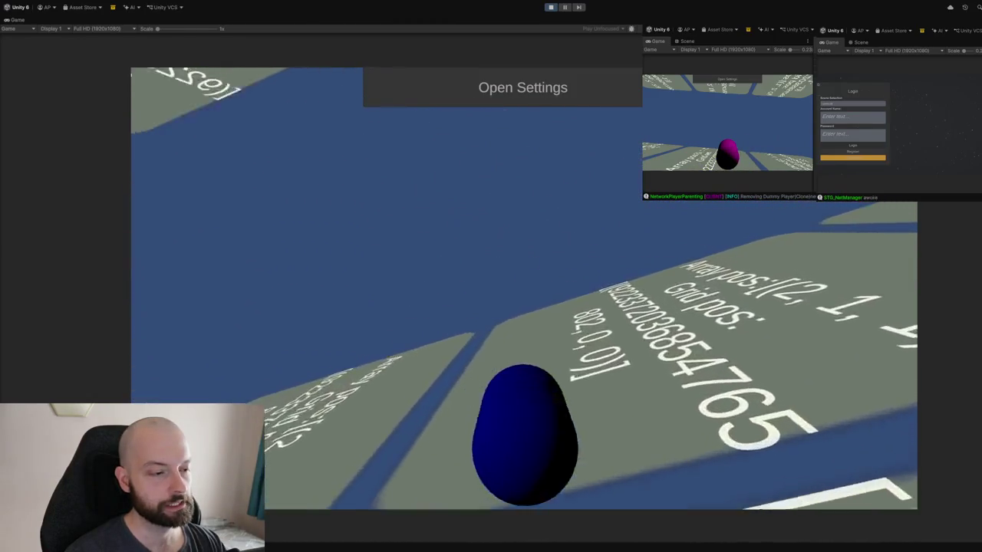
key(a)
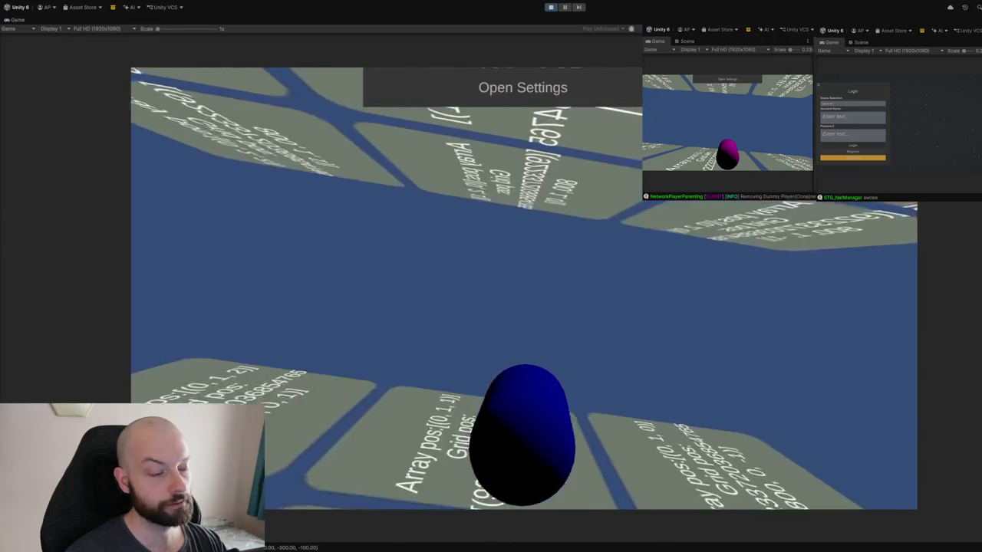
Fly the blue player forward across the extreme grid tiles
key(w)
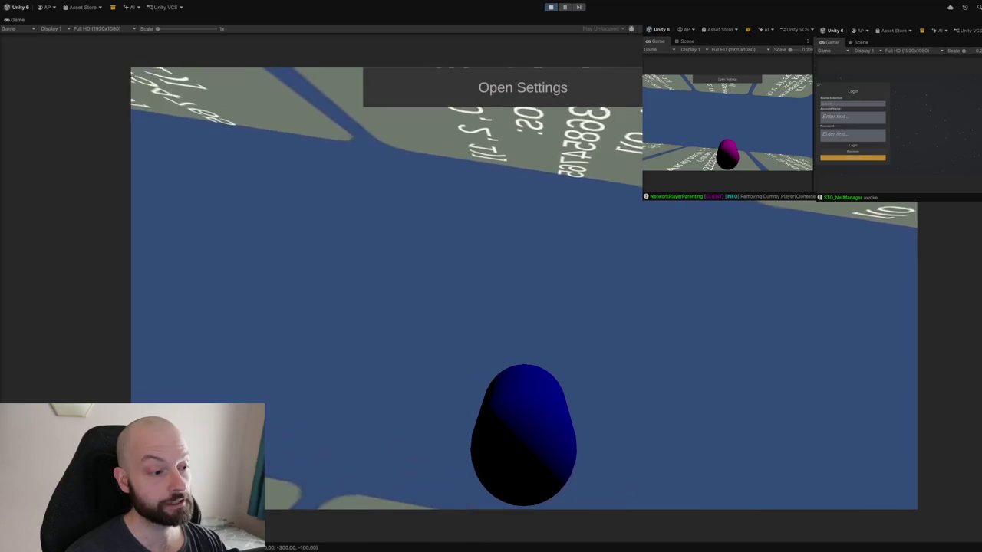
key(w)
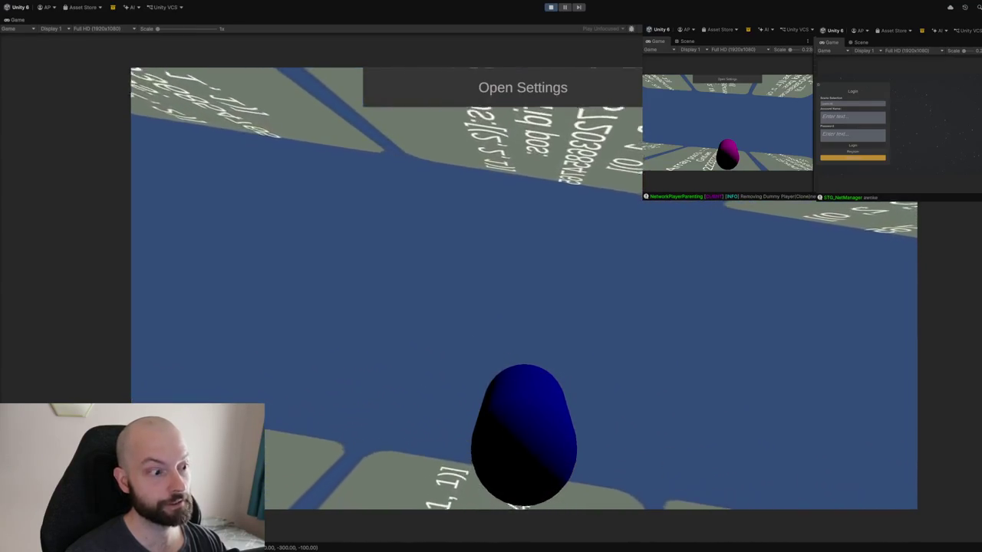
key(w)
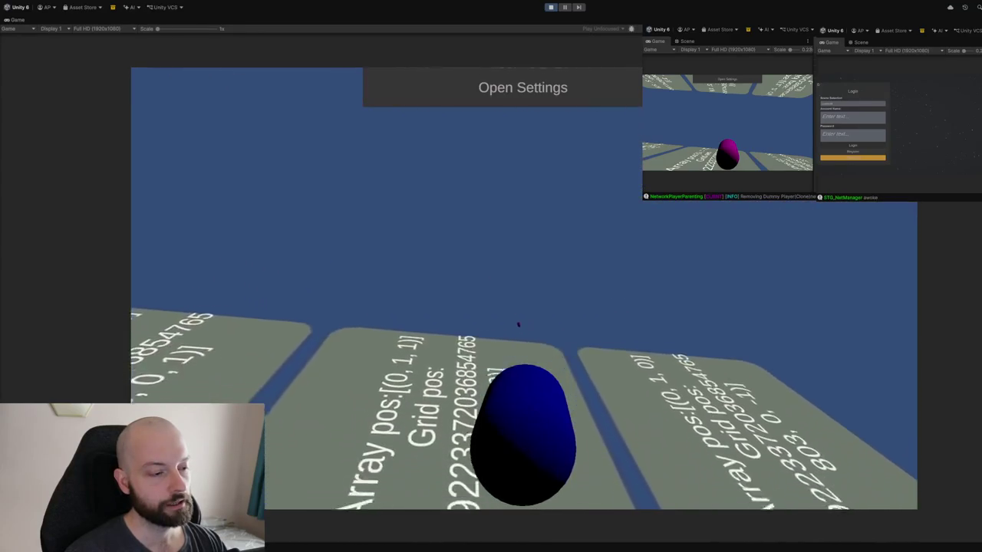
key(w)
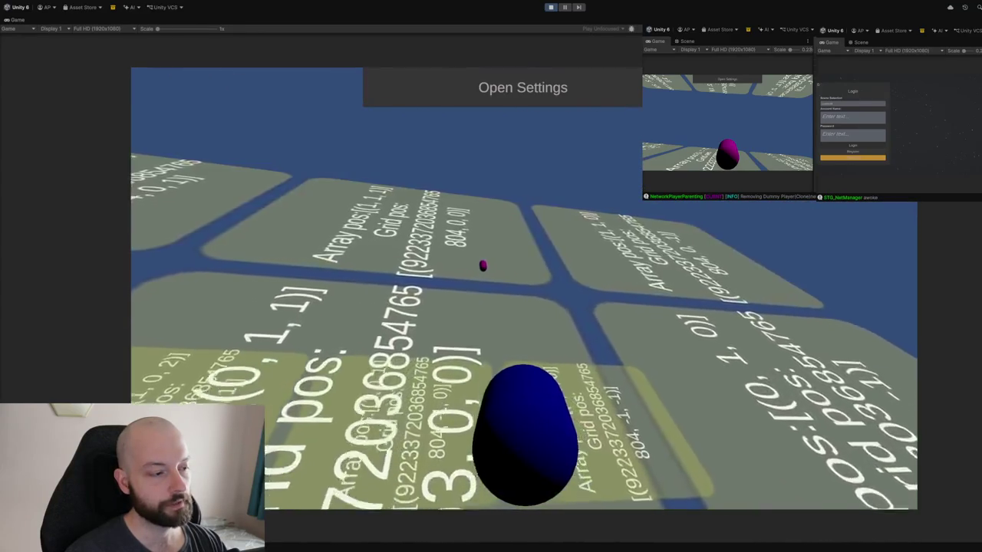
Approach the magenta player until its PLAYER target bracket and network-ID label appear
key(w)
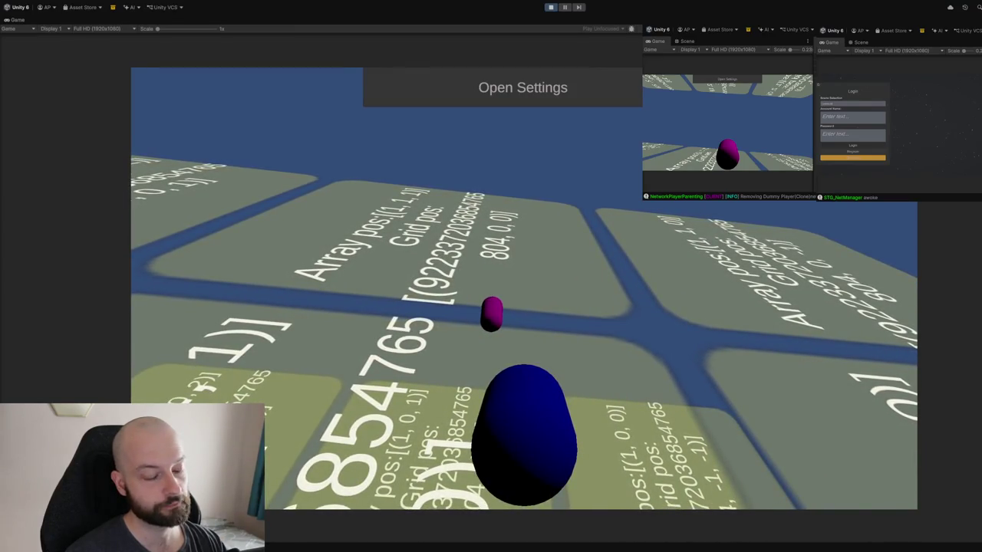
key(w)
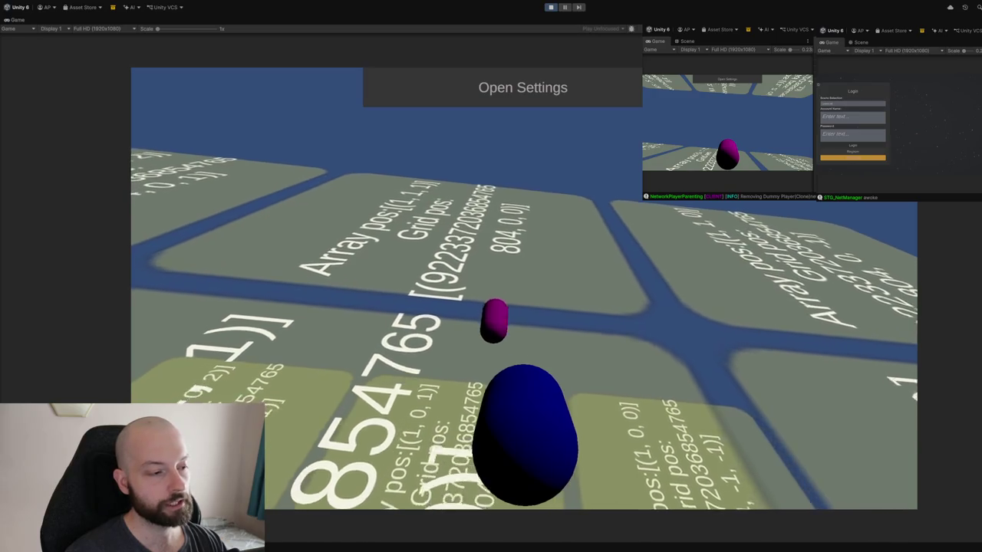
key(w)
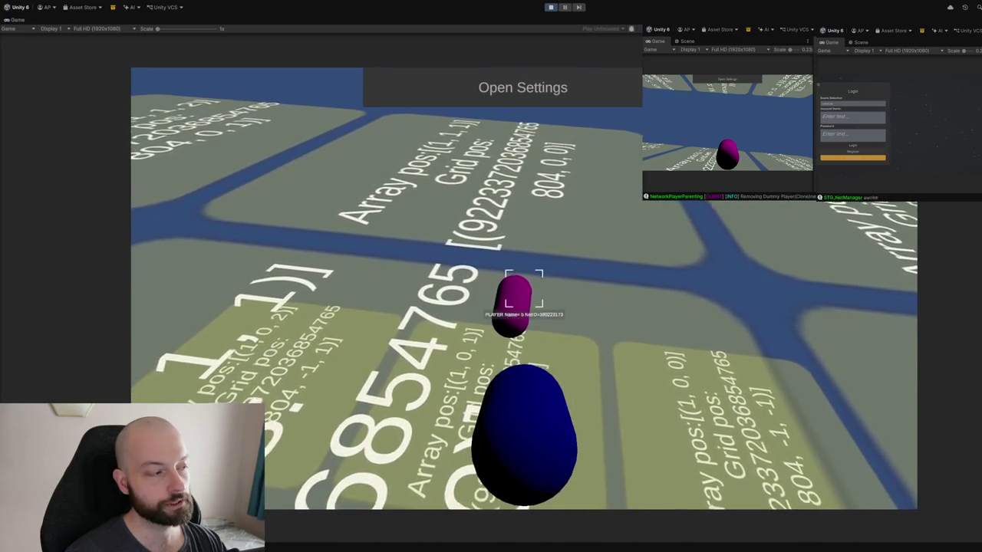
key(w)
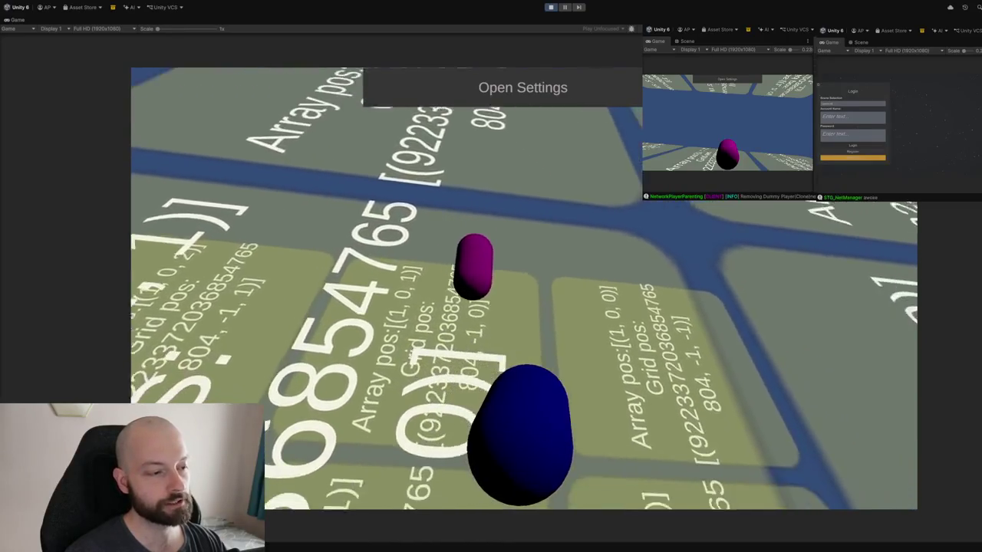
key(w)
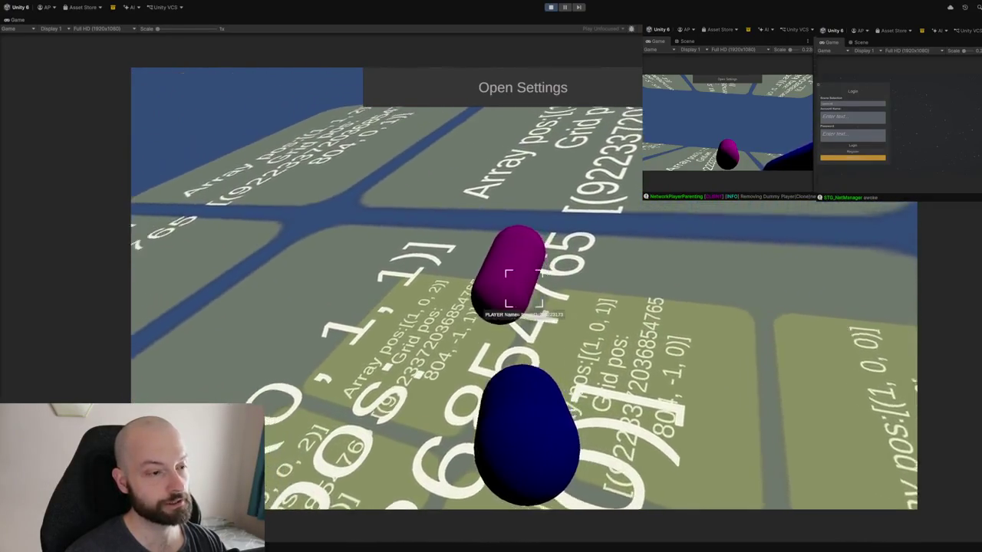
key(w)
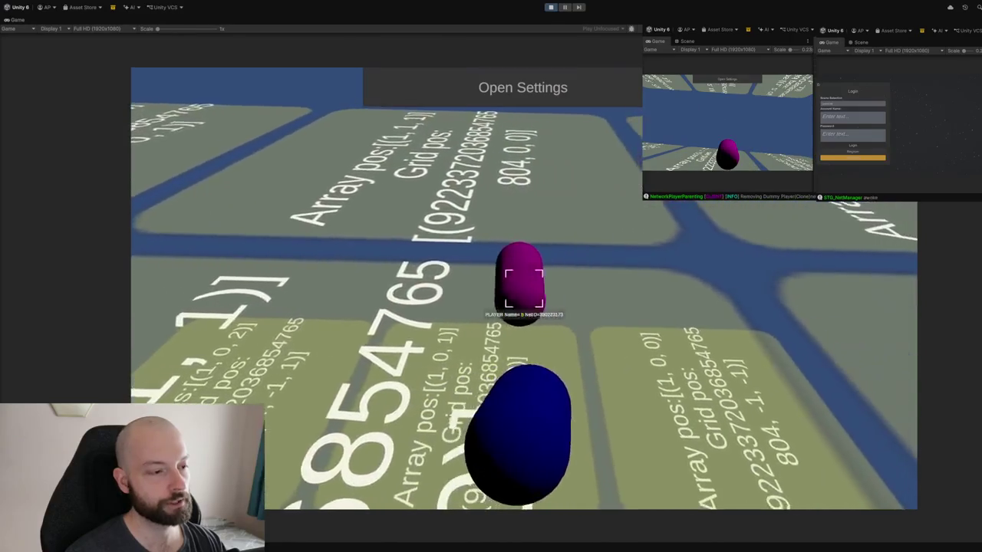
key(w)
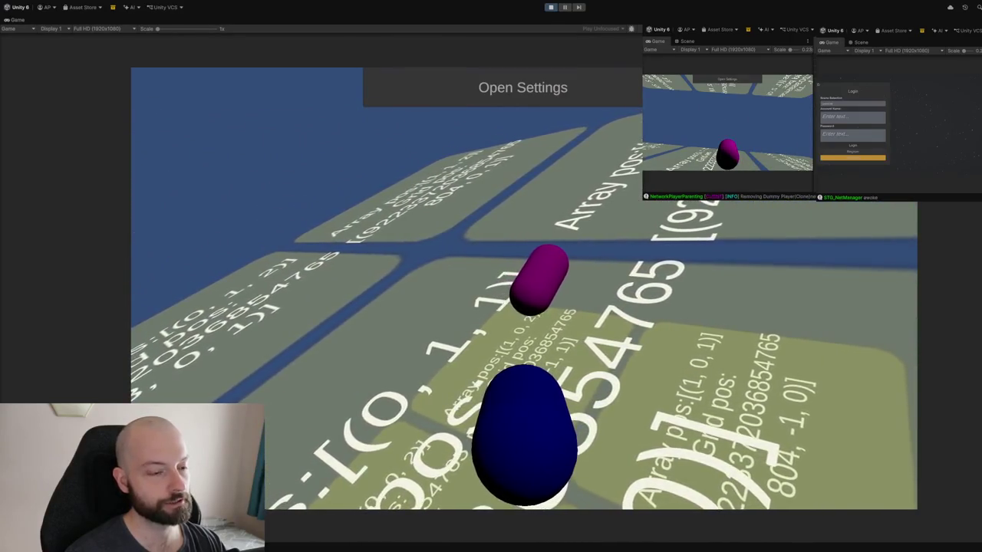
key(w)
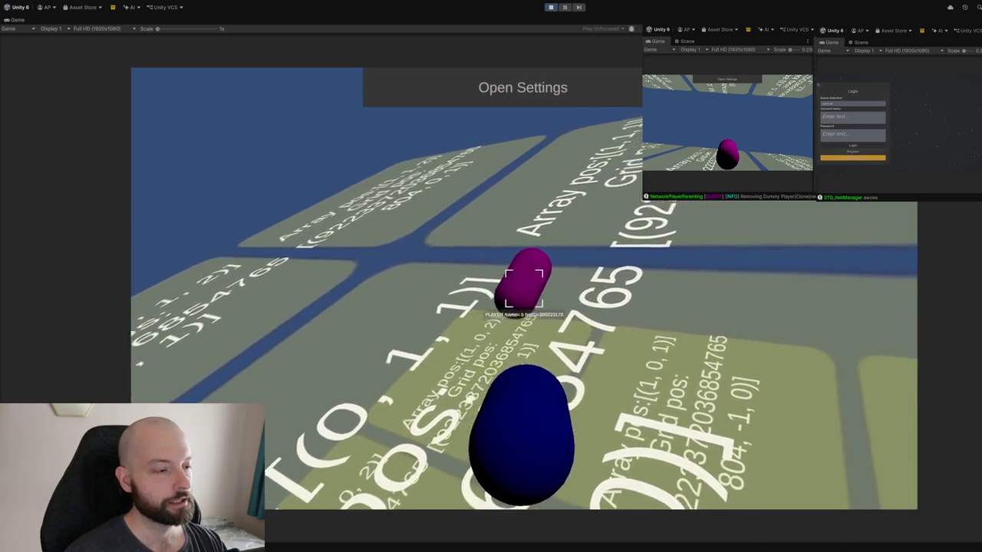
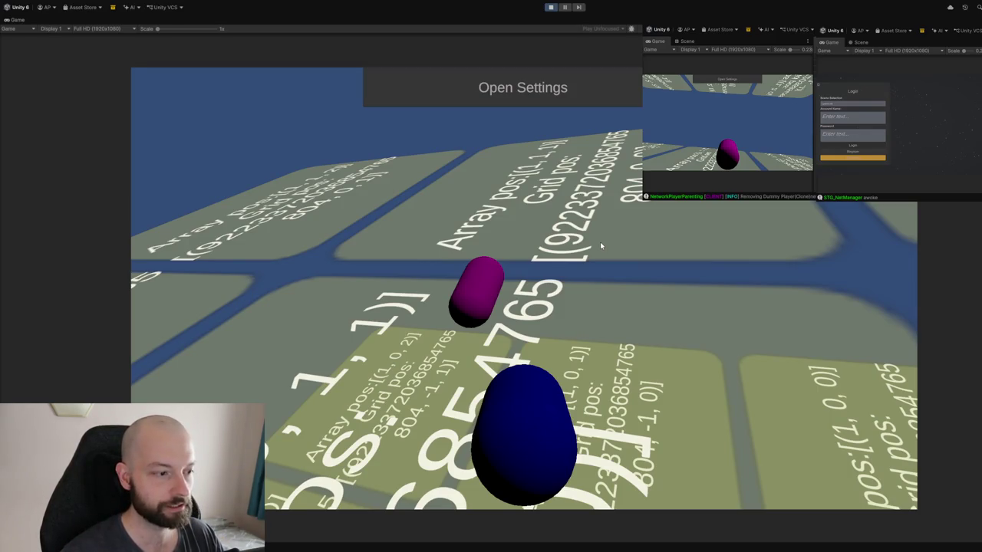
Orbit the view around the blue player to frame and target the purple capsule
drag(600, 242, 467, 247)
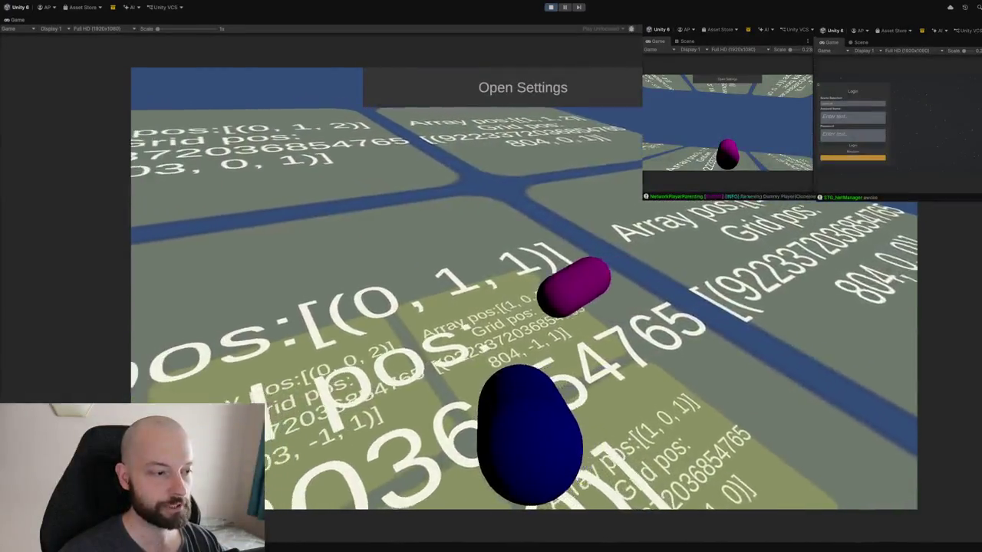
drag(675, 353, 491, 359)
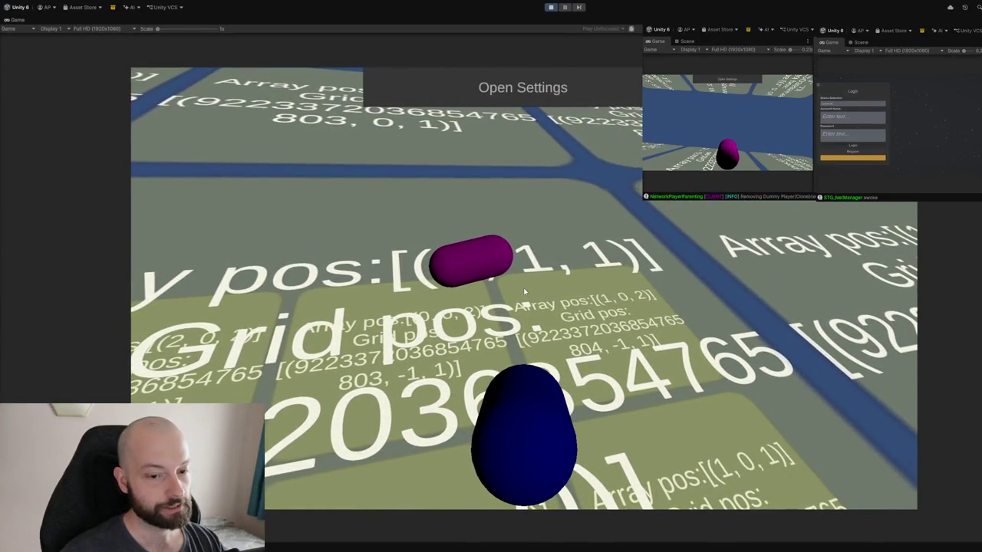
mouse_move(523, 288)
mouse_down()
mouse_move(549, 291)
mouse_move(524, 292)
mouse_up()
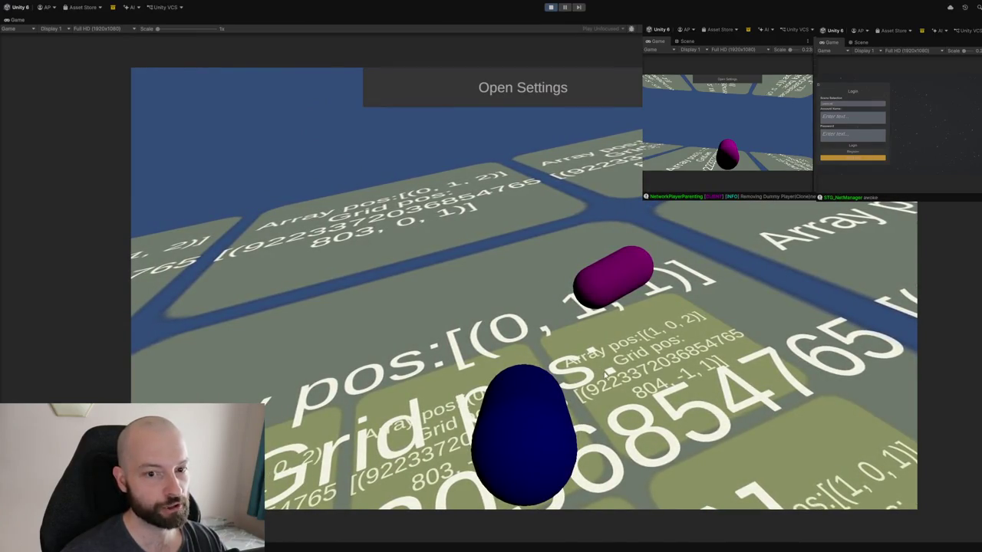
drag(608, 376, 619, 377)
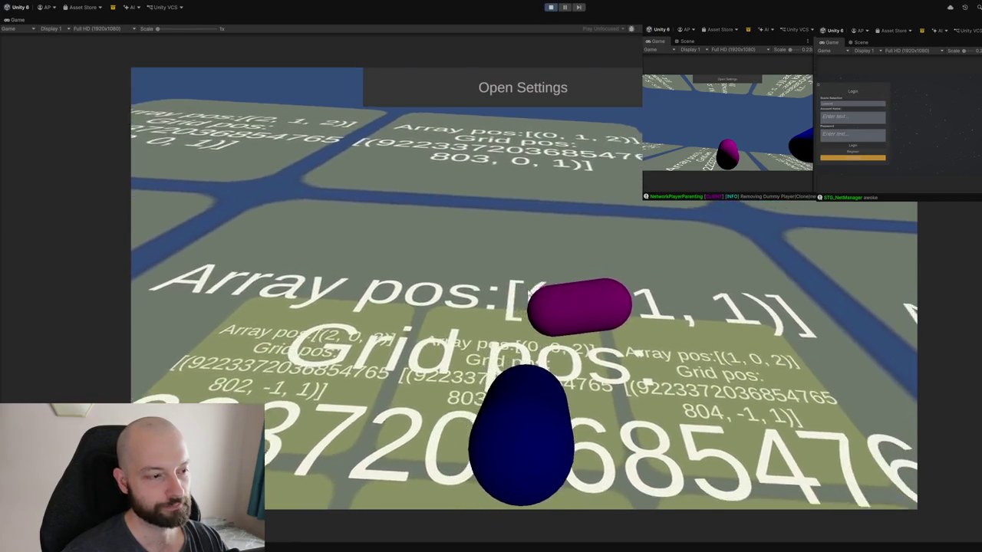
click(570, 328)
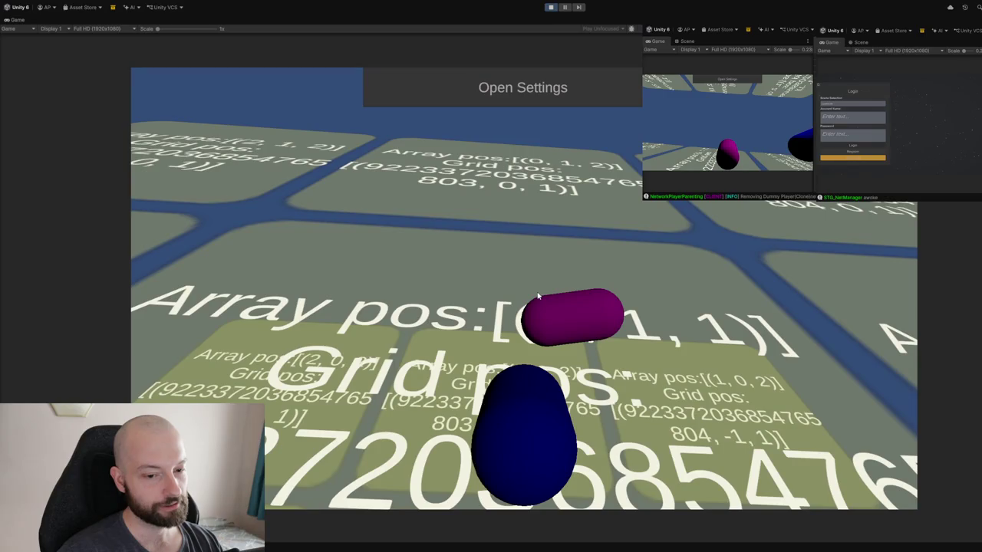
Walk the blue capsule forward, one tile left, then right past the magenta capsule
mouse_move(550, 311)
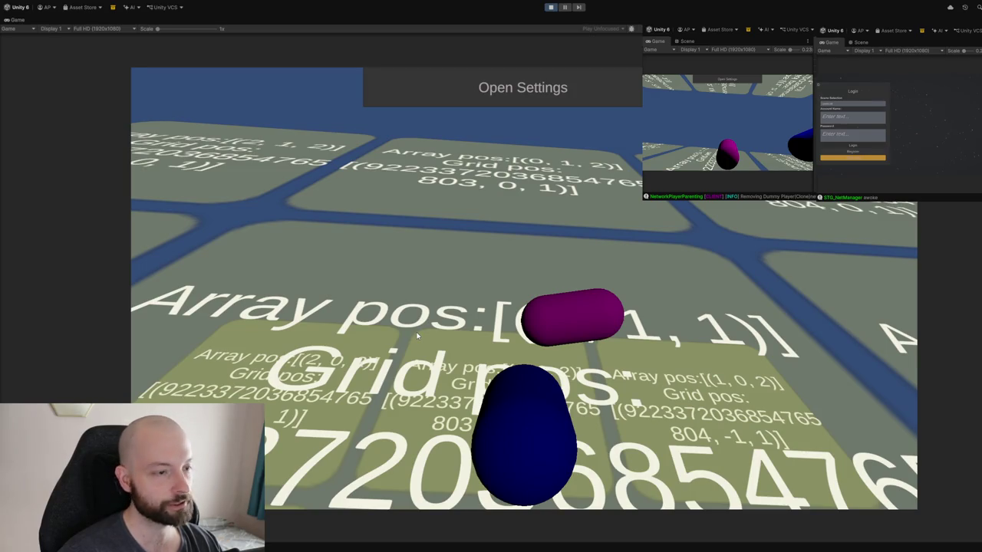
key(w)
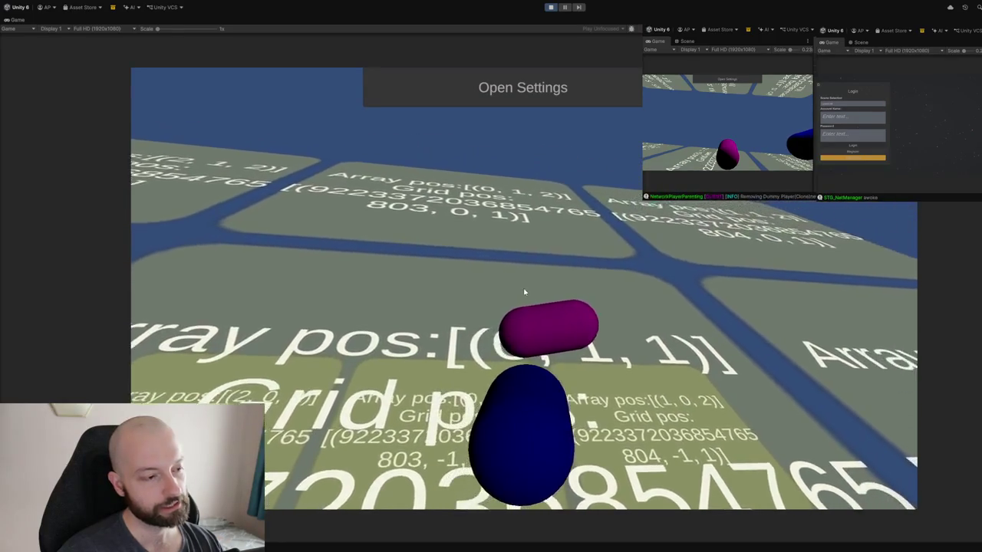
mouse_move(530, 344)
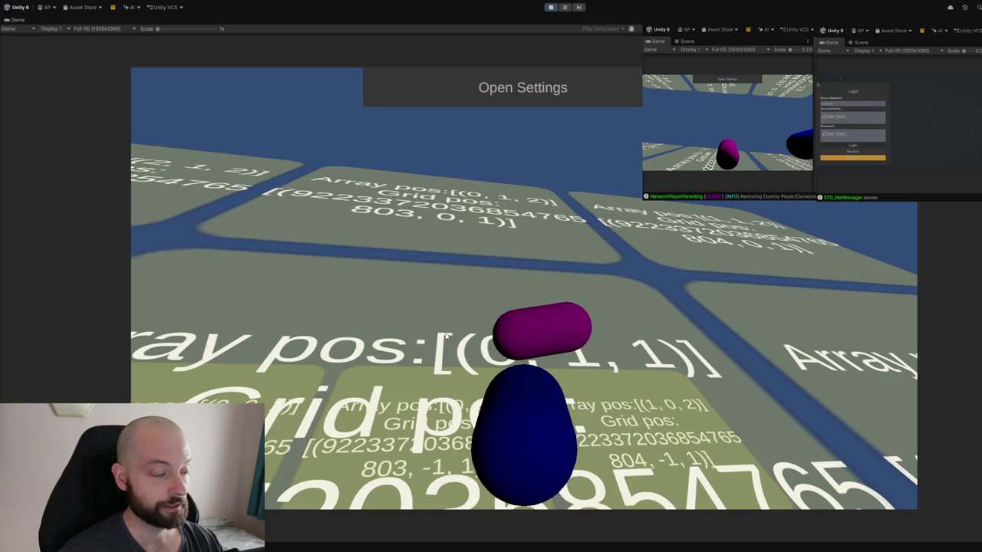
key(a)
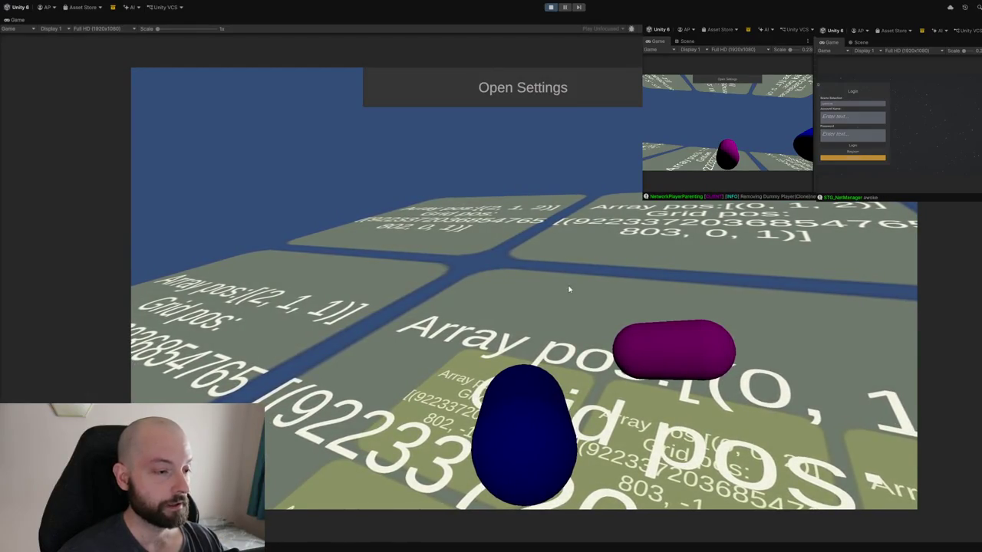
key(d)
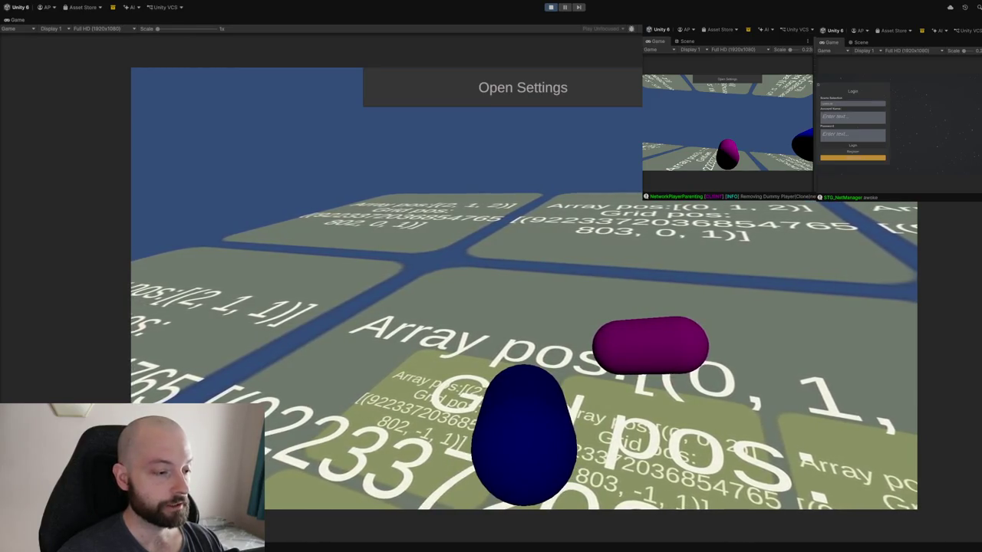
key(d)
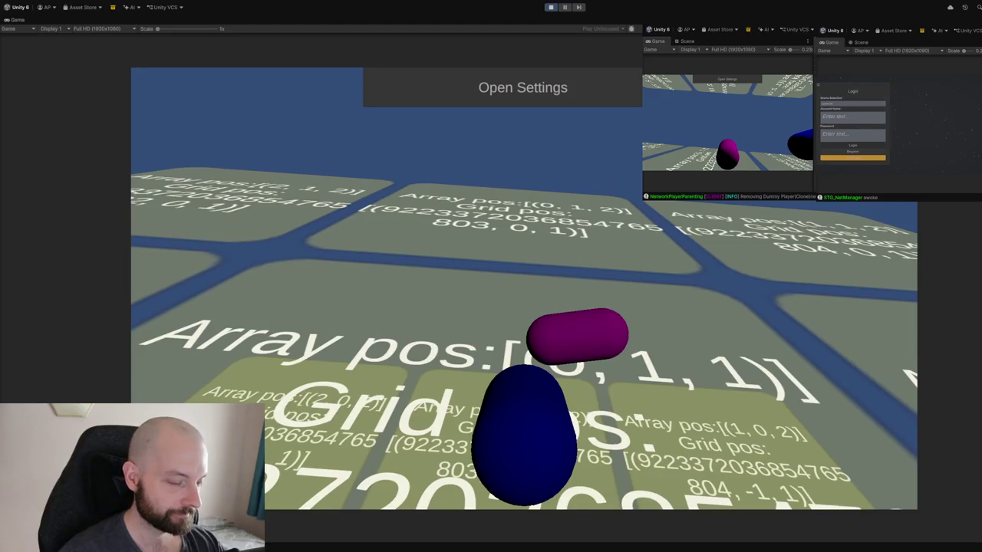
Move the blue capsule forward four times with W, leaving the purple capsule behind
key(w)
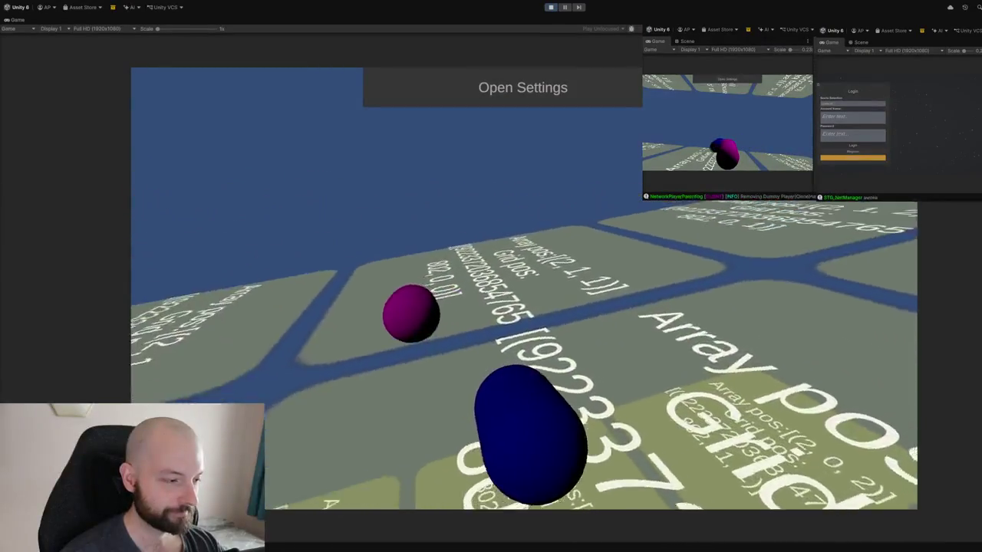
key(w)
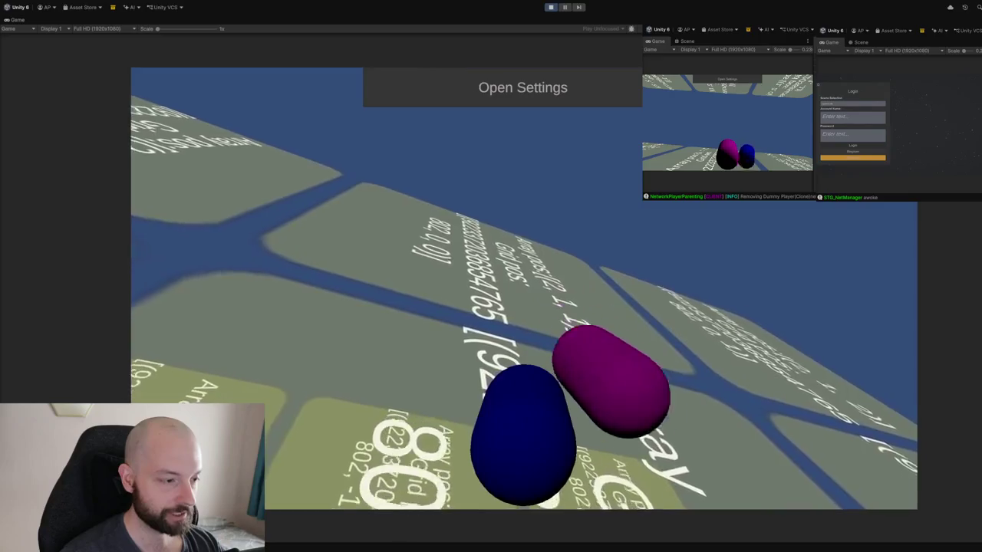
key(w)
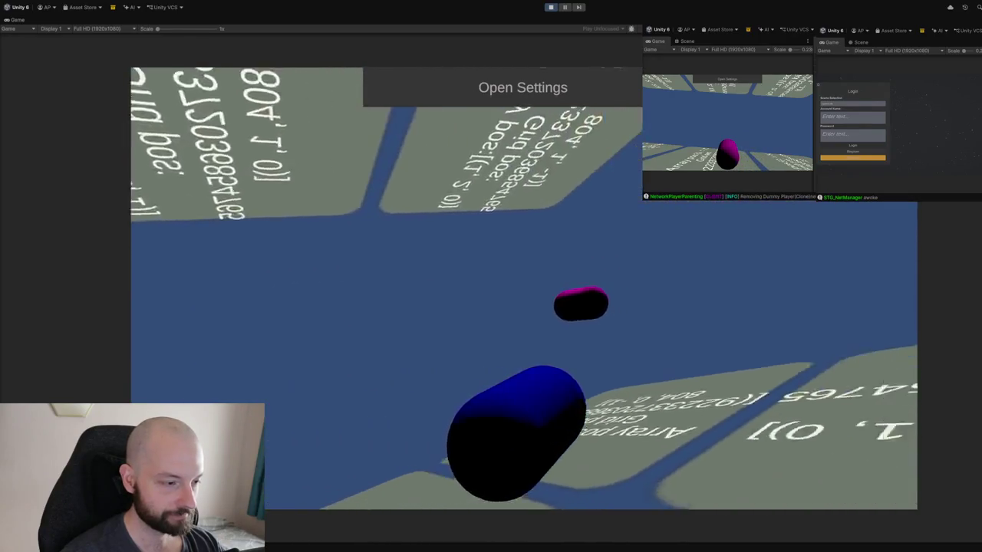
key(w)
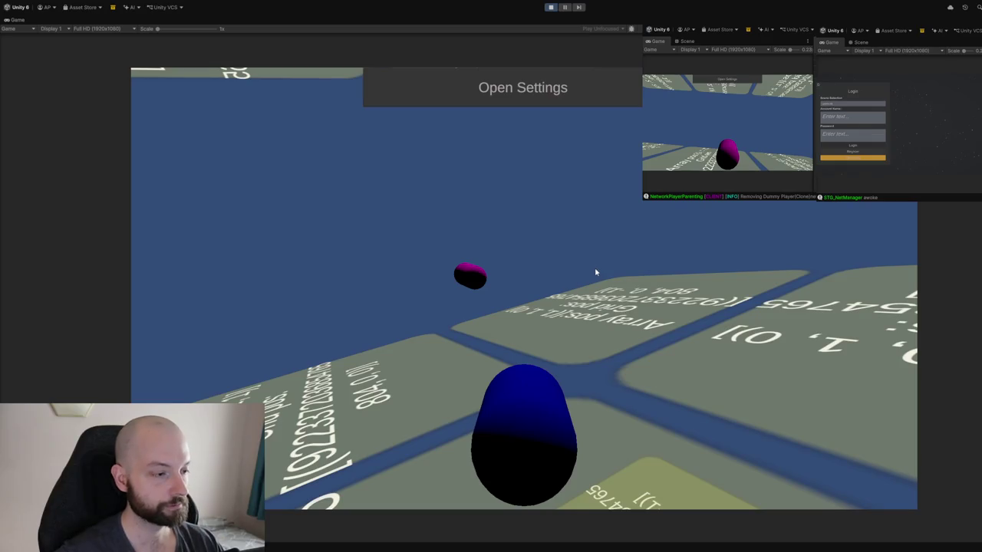
Nudge the game camera around the blue player, then stop Play mode
drag(594, 267, 586, 269)
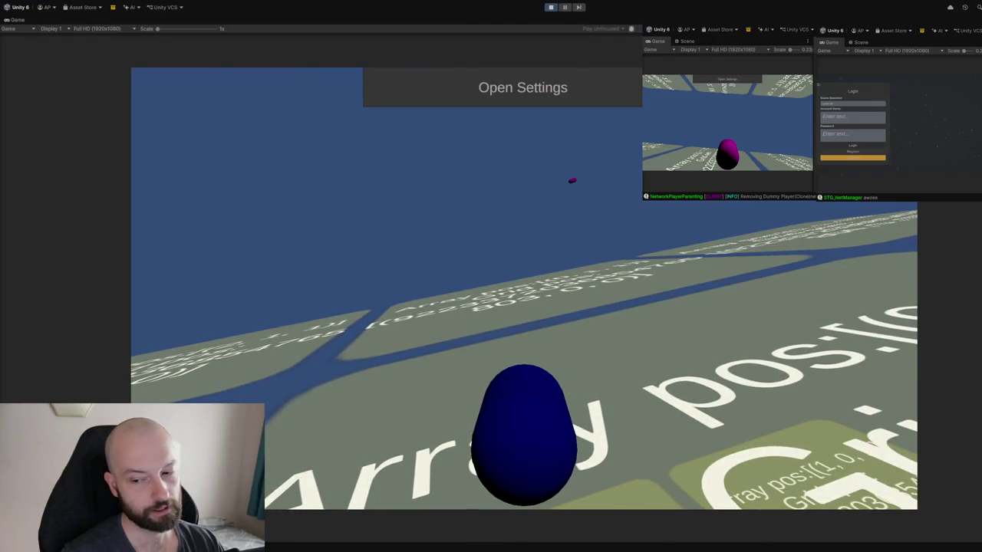
click(550, 7)
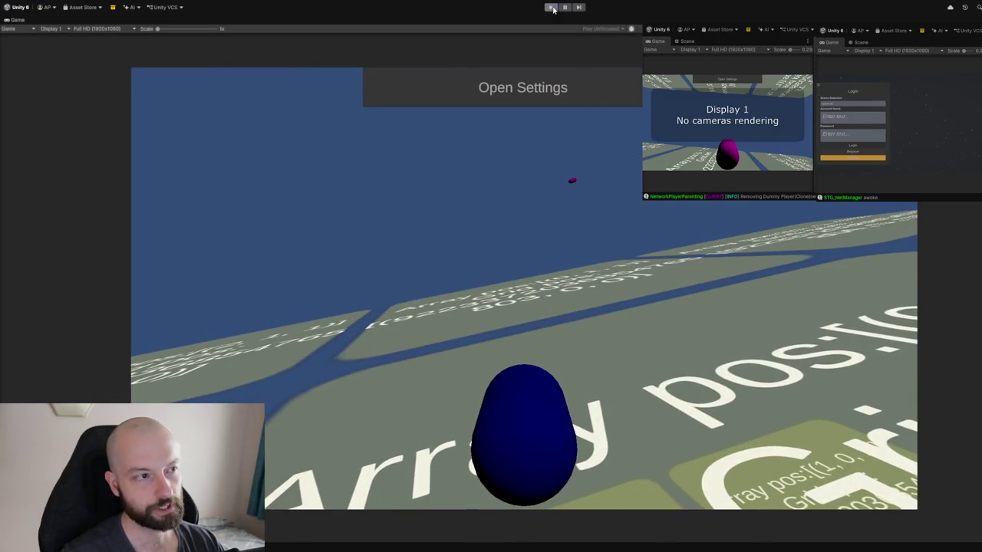